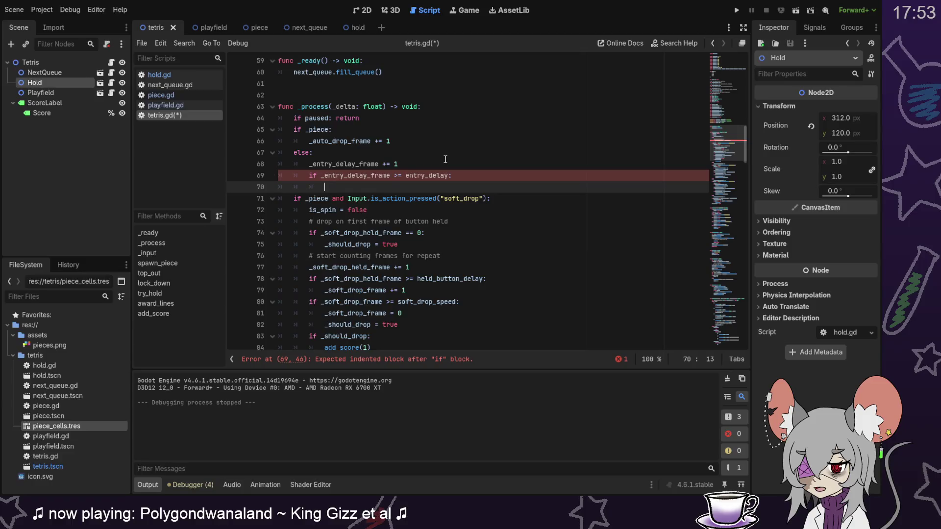
text(spawn_piece())
Complete spawn_piece() on line 70, add '_entry_delay_frame = 0' below it, save, and run the game.
key(Return)
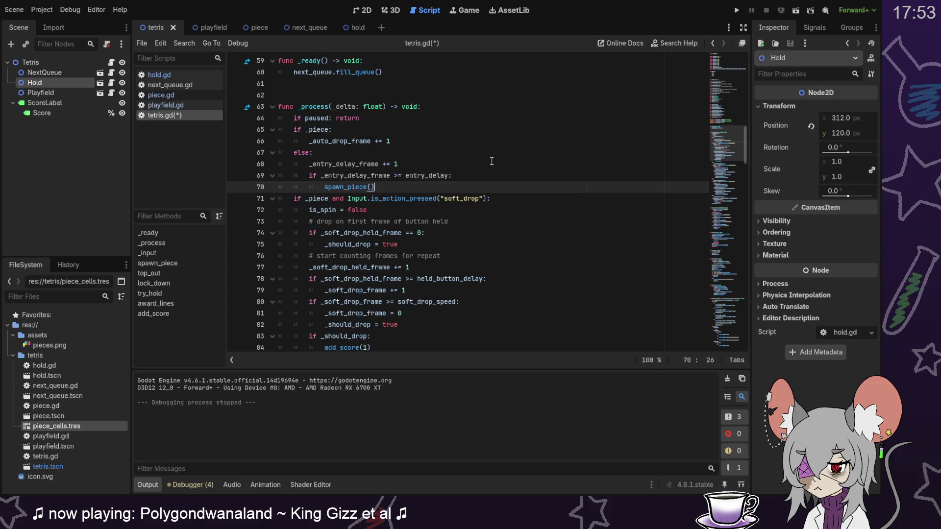
drag(729, 140, 731, 220)
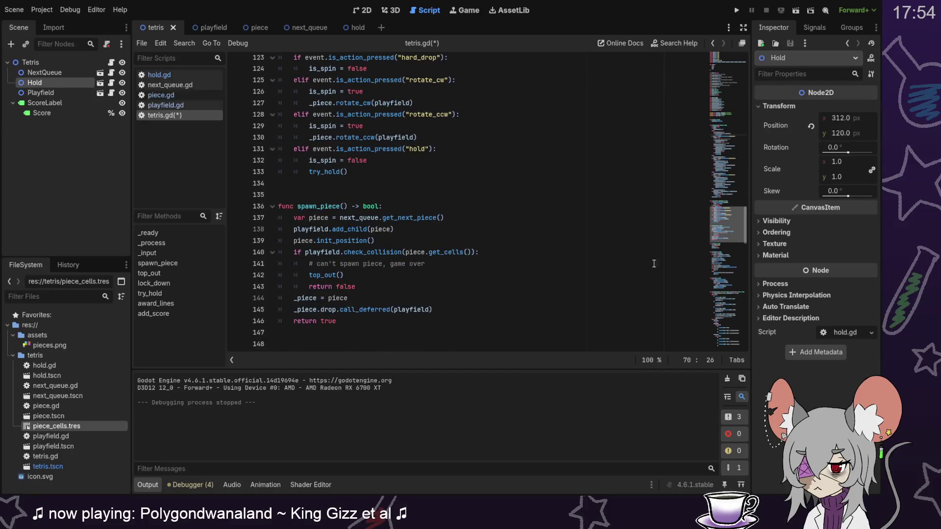
click(726, 141)
click(725, 142)
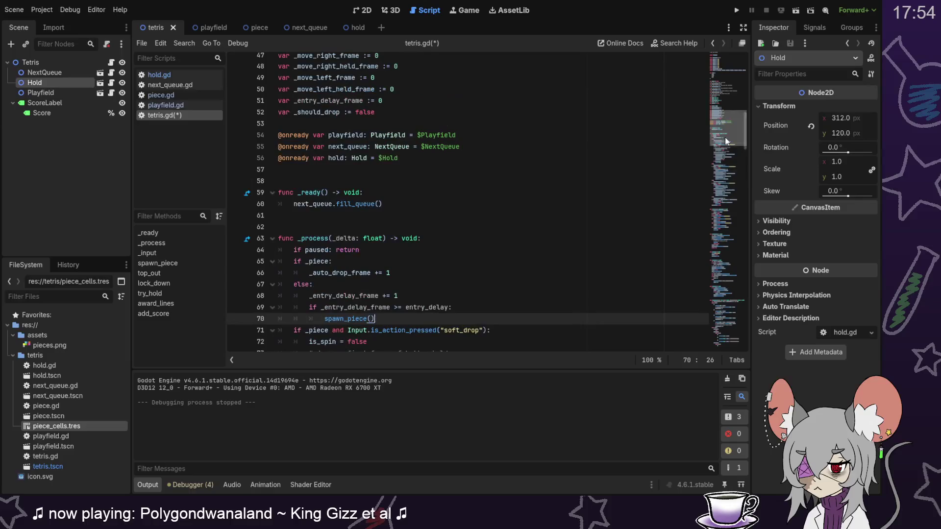
key(Return)
text(_entry_delay_frame = 0)
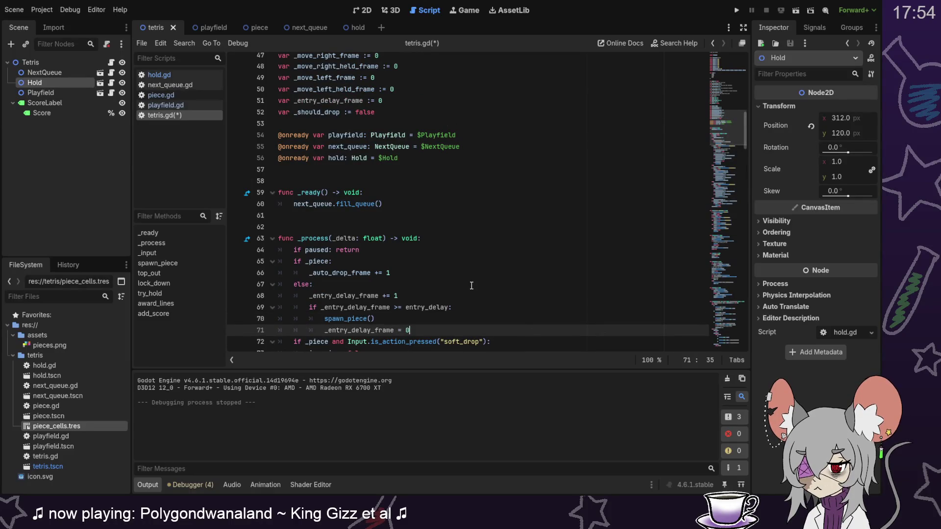
key(ctrl+s)
click(737, 11)
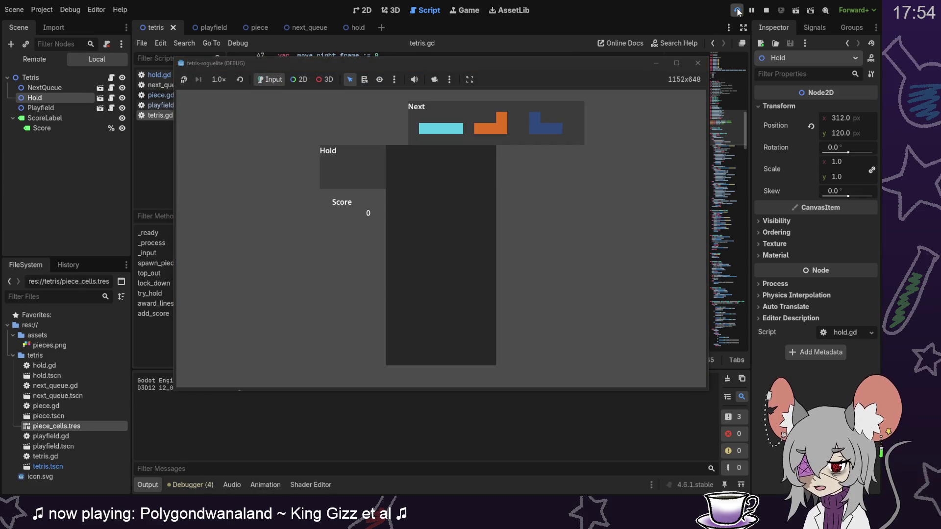
Soft-drop the cyan I piece, then move, rotate and drop the orange L and blue J pieces.
key(Down)
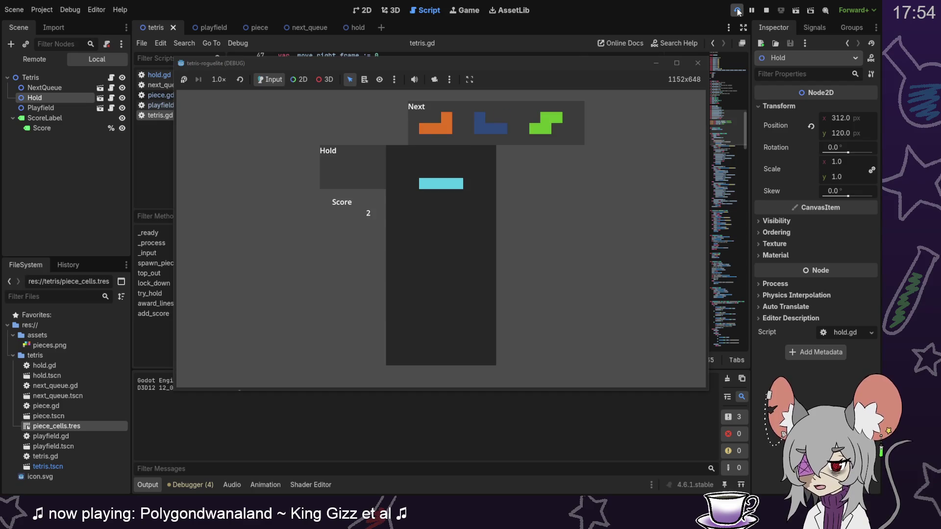
key(Down)
key(Down)
key(Down)
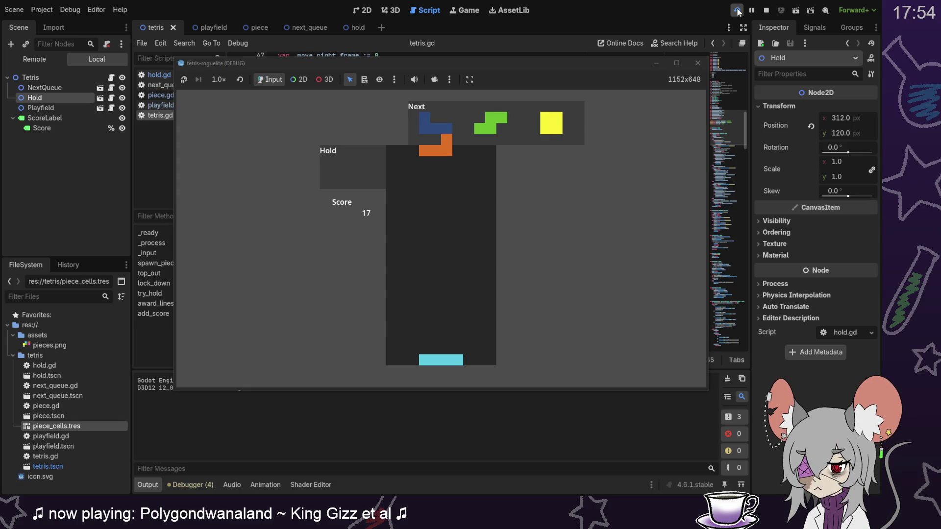
key(Left)
key(Left)
key(Up)
key(Right)
key(Down)
key(Down)
key(Down)
key(Down)
key(Down)
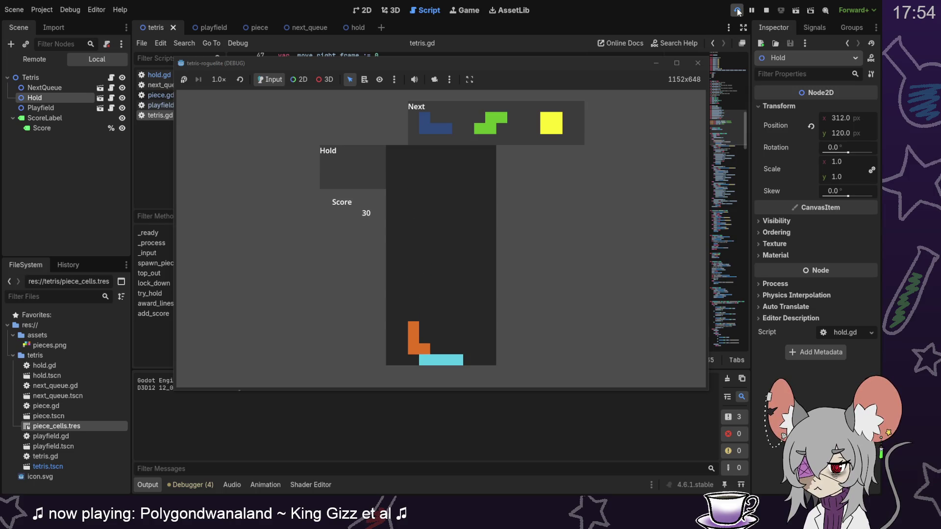
key(Right)
key(Right)
key(Right)
key(Up)
key(Down)
key(Down)
key(Down)
Stack the green S, yellow O and purple T pieces until the game crashes.
key(Down)
key(Down)
key(Down)
key(Right)
key(Down)
key(Down)
key(Down)
key(Down)
key(Down)
key(Down)
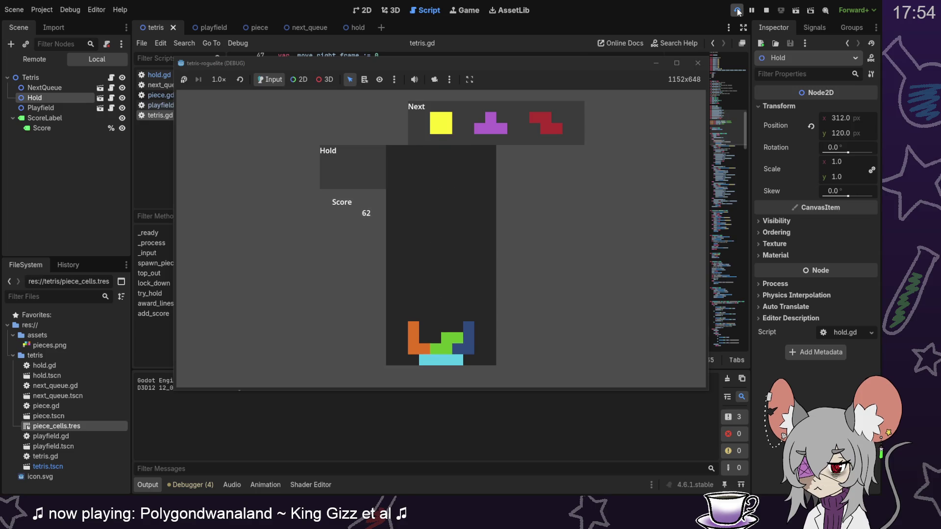
key(Down)
key(Down)
key(Down)
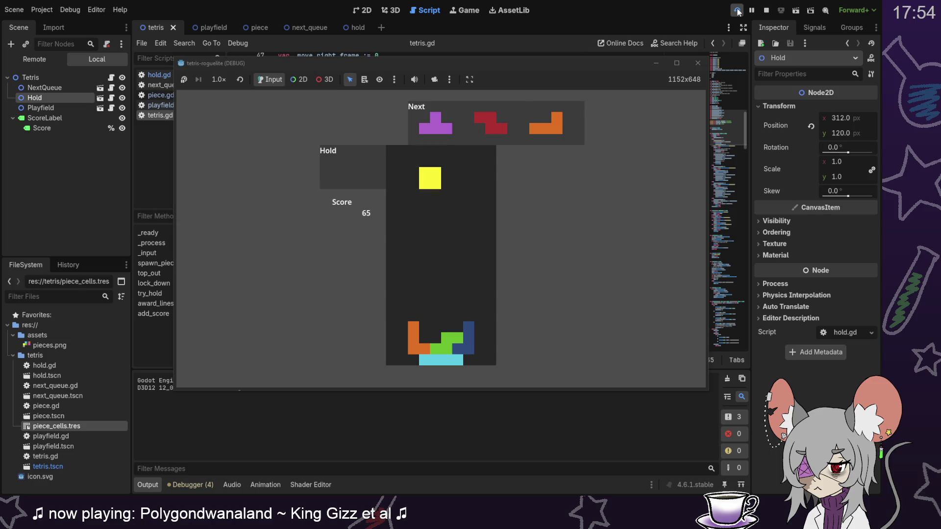
key(Down)
key(Down)
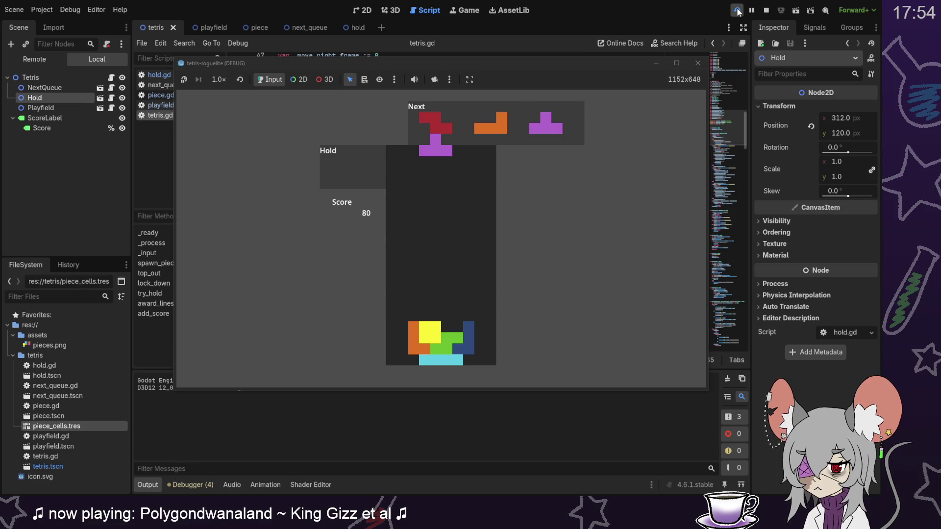
key(Up)
key(Right)
key(Up)
key(Right)
key(Up)
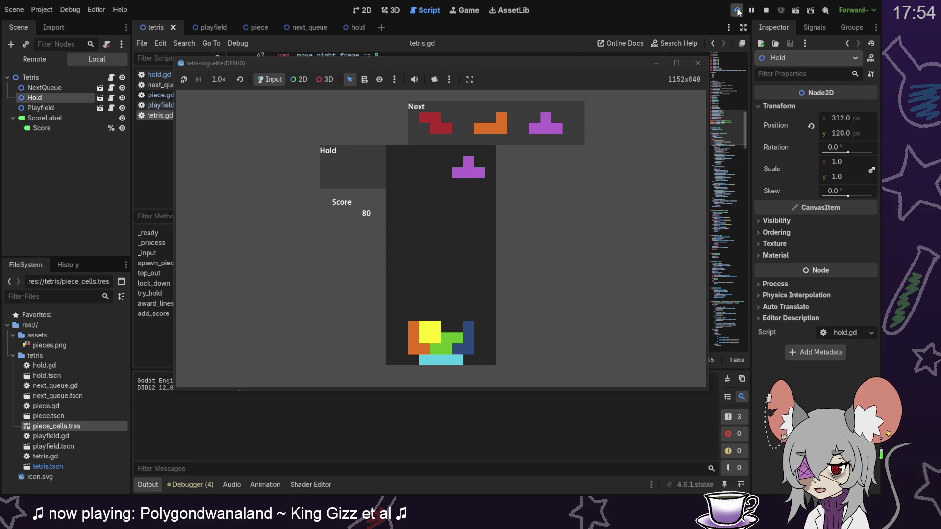
key(Right)
key(Down)
key(Down)
key(Down)
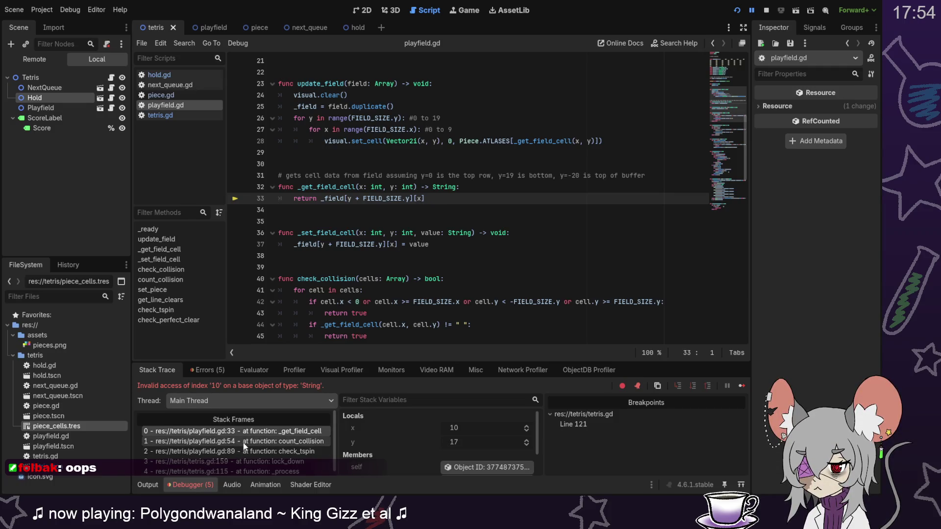
Inspect the bounds check on playfield.gd lines 42–43, then view the count_collision stack frame at line 54.
scroll(477, 210, down, 1)
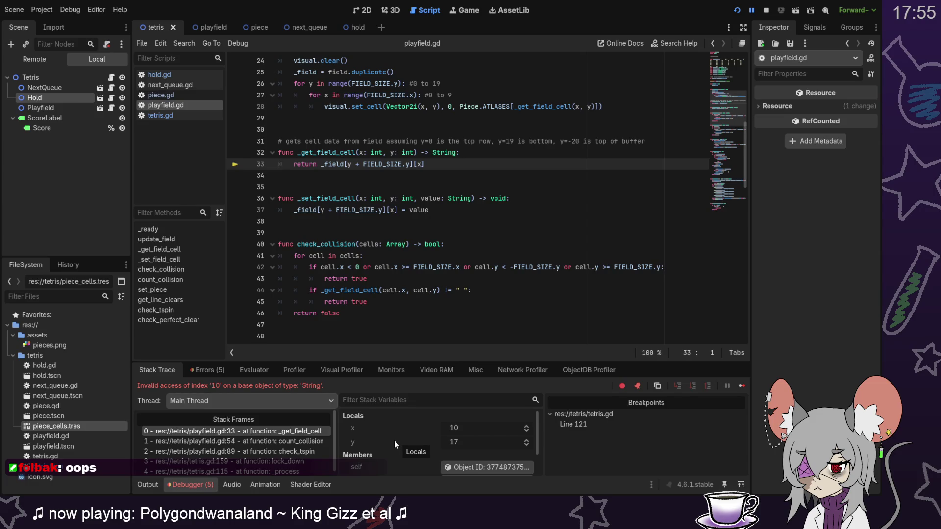
drag(309, 268, 393, 280)
click(393, 279)
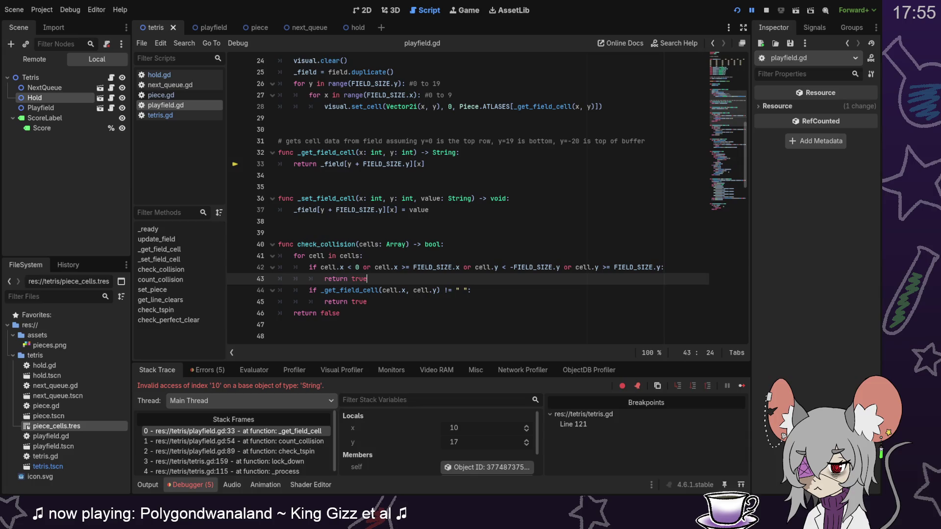
key(alt+Tab)
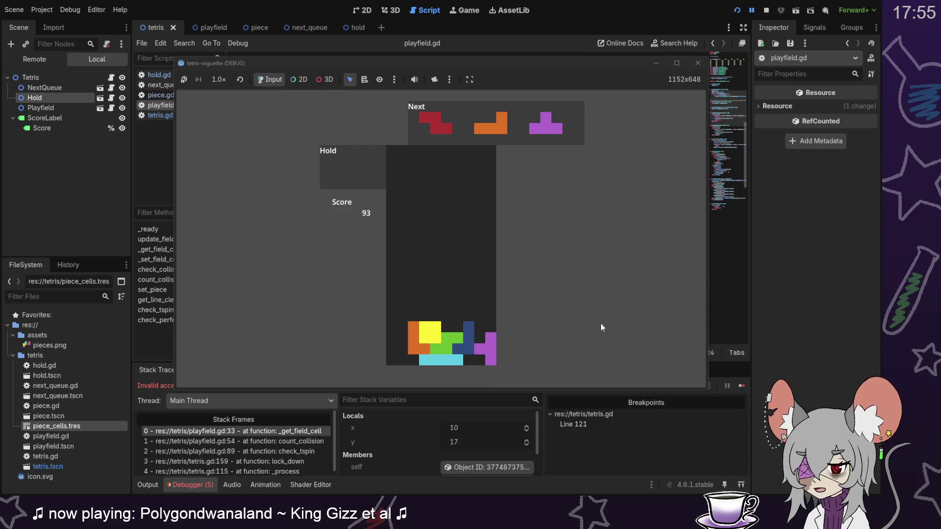
click(830, 328)
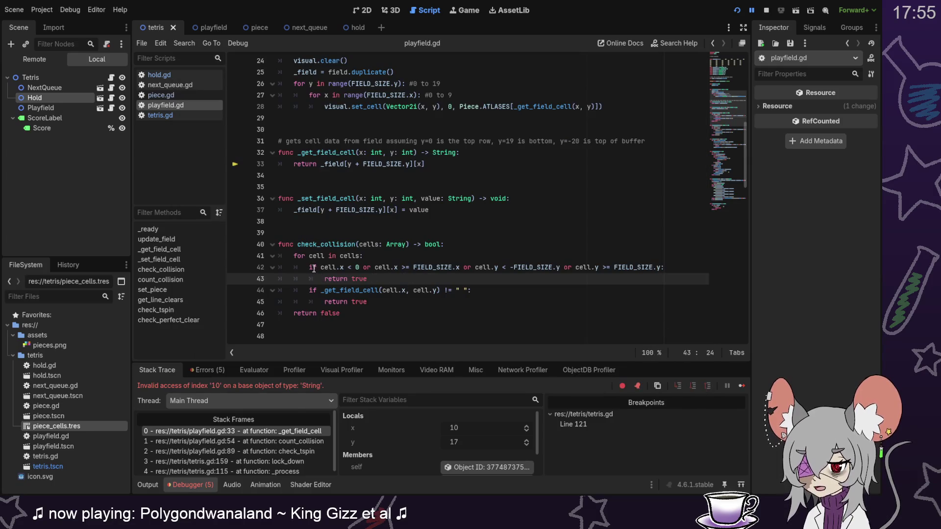
drag(310, 268, 399, 278)
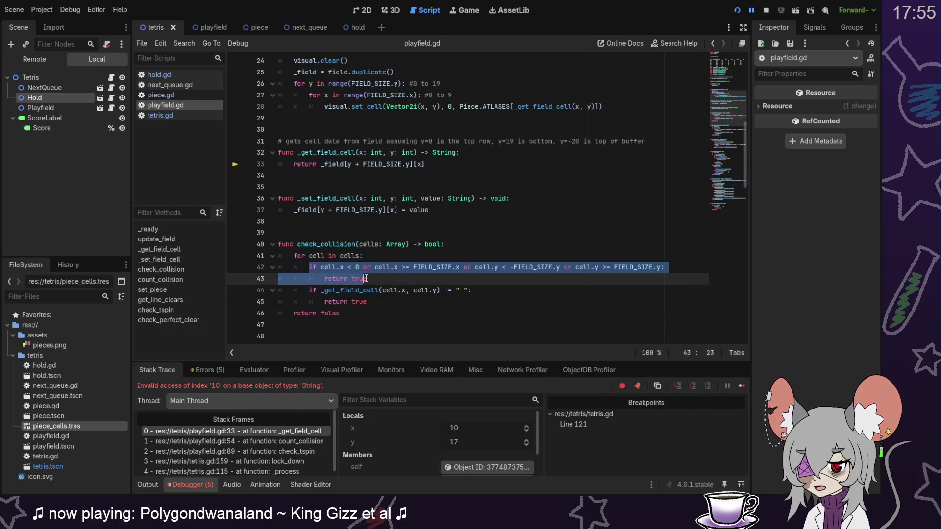
click(399, 279)
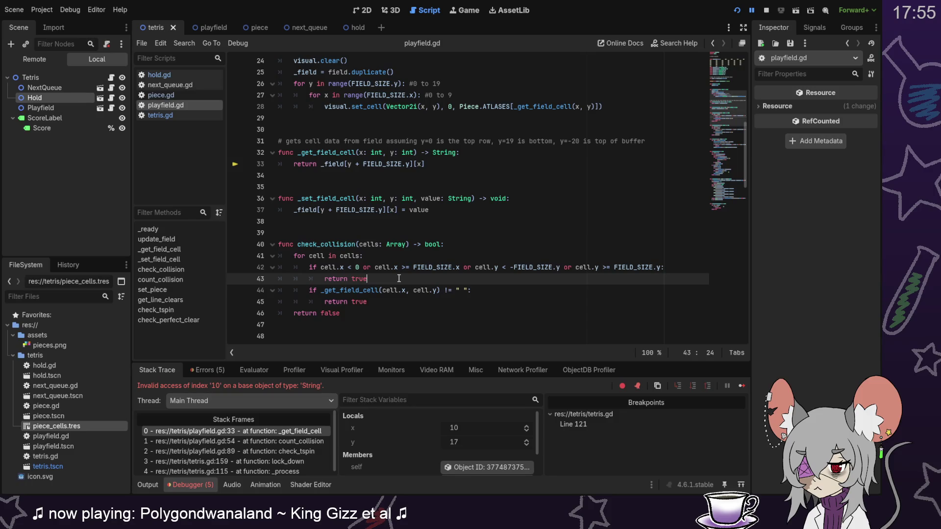
mouse_move(456, 267)
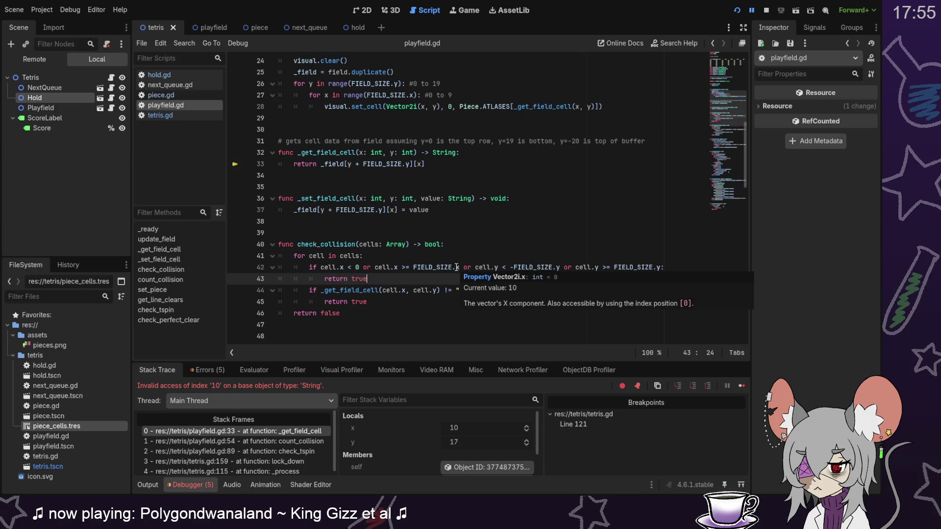
click(263, 443)
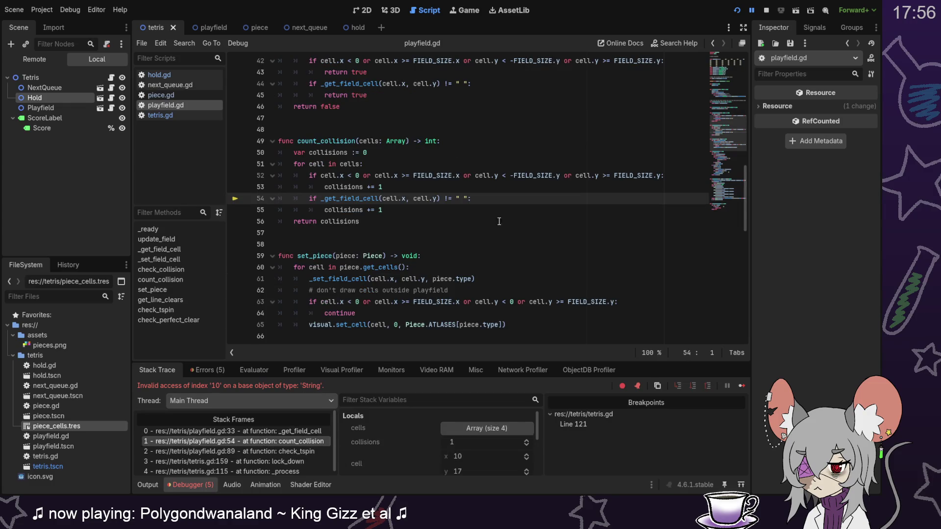
Review the collision and T-spin check code in playfield.gd.
scroll(501, 221, up, 1)
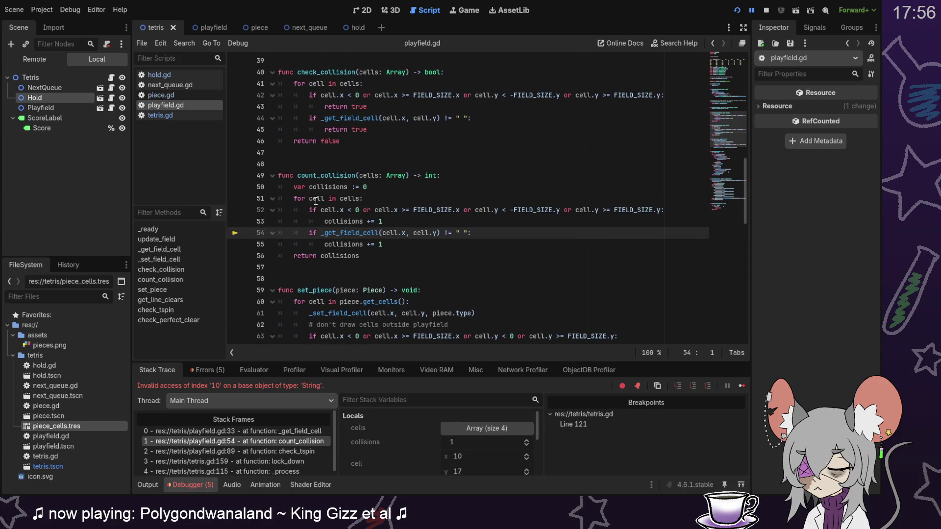
mouse_move(316, 201)
mouse_move(457, 210)
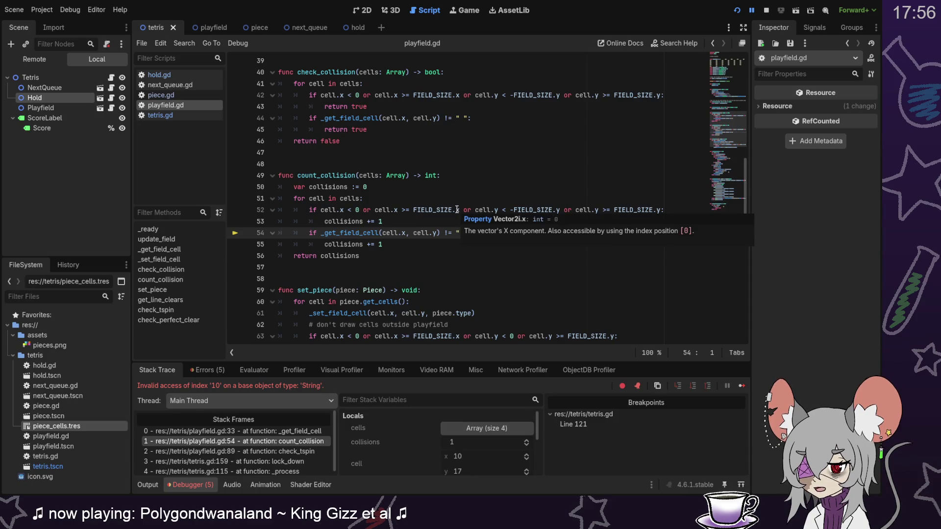
scroll(728, 111, up, 3)
drag(728, 111, 729, 69)
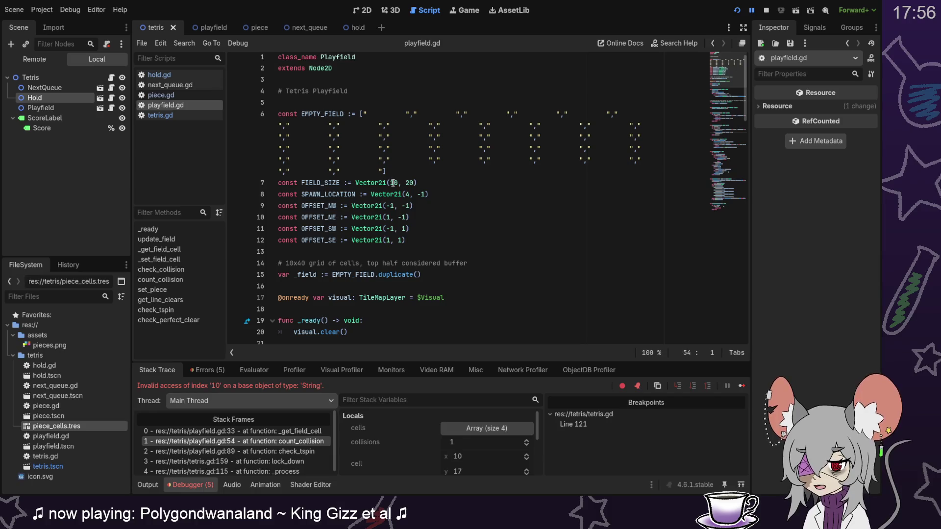
click(727, 193)
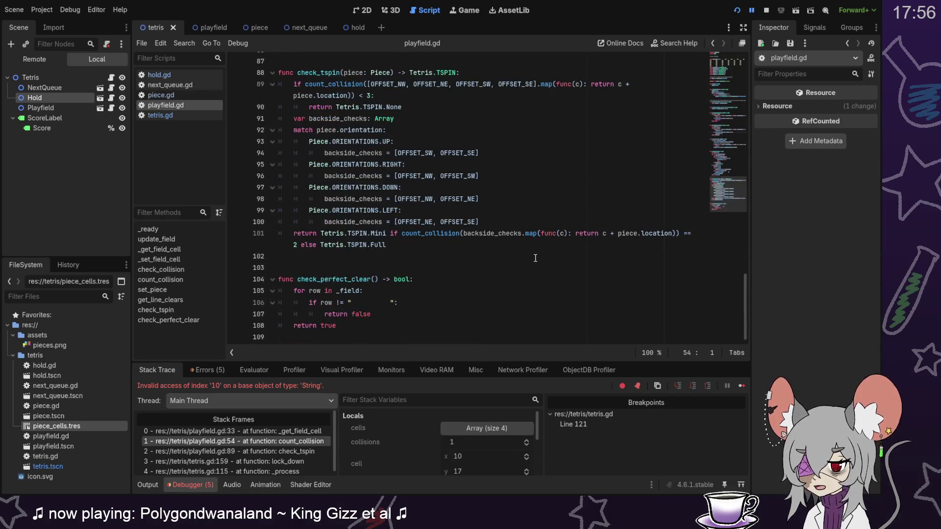
scroll(495, 271, up, 2)
scroll(496, 271, up, 6)
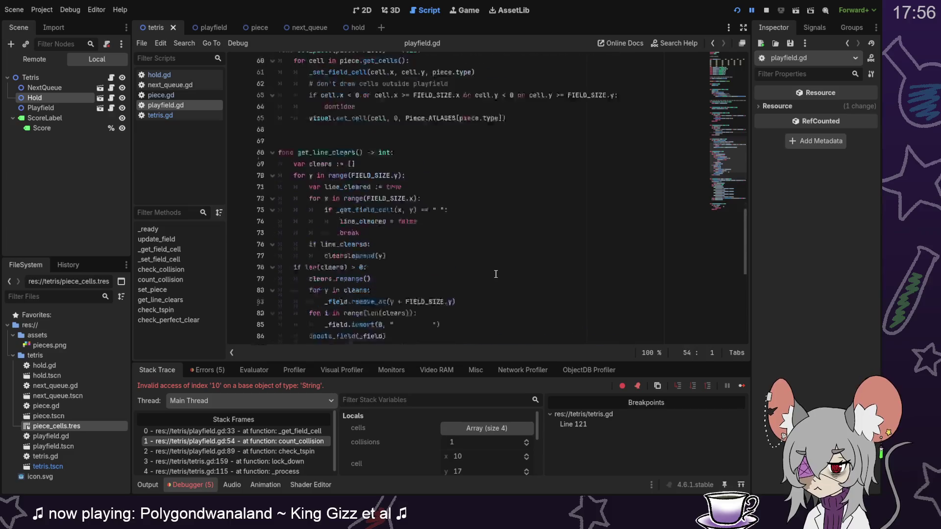
scroll(496, 274, up, 3)
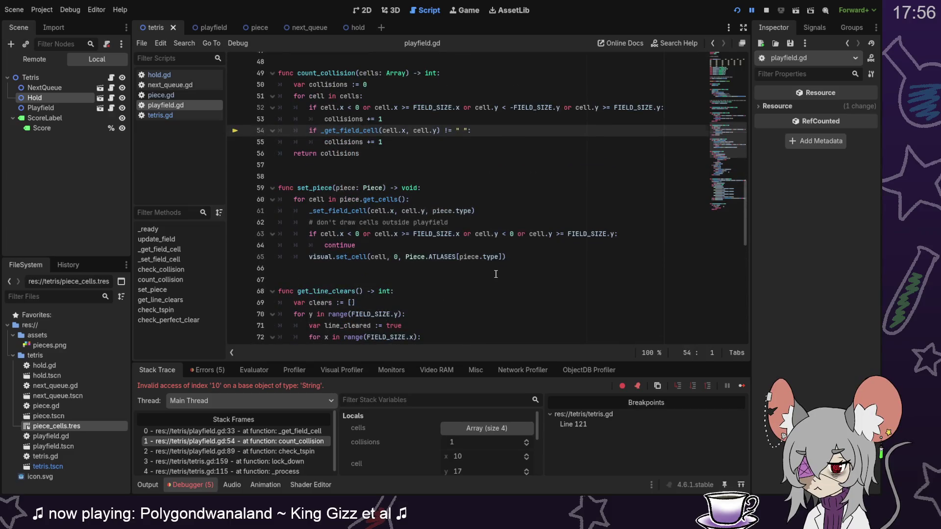
scroll(496, 274, up, 3)
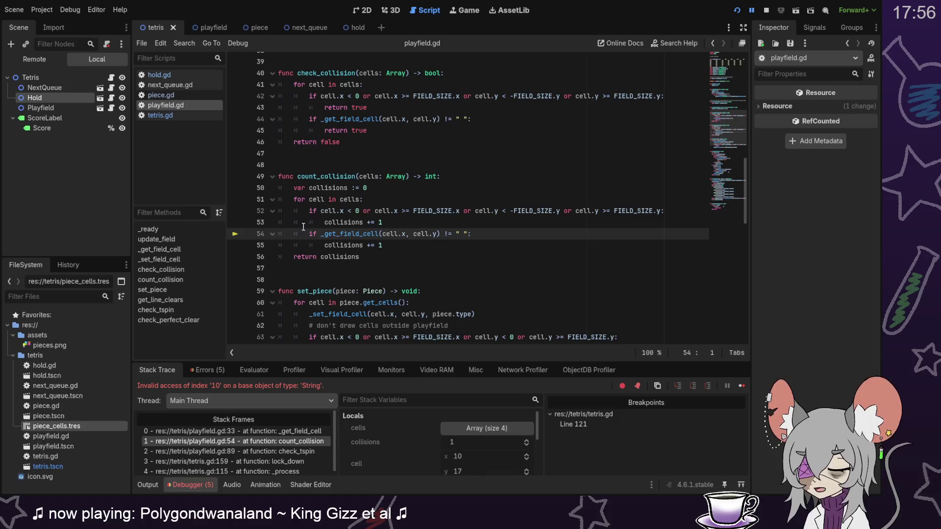
Stop the game, change the 'if' on lines 54 and 44 to 'elif', save, and relaunch.
click(767, 9)
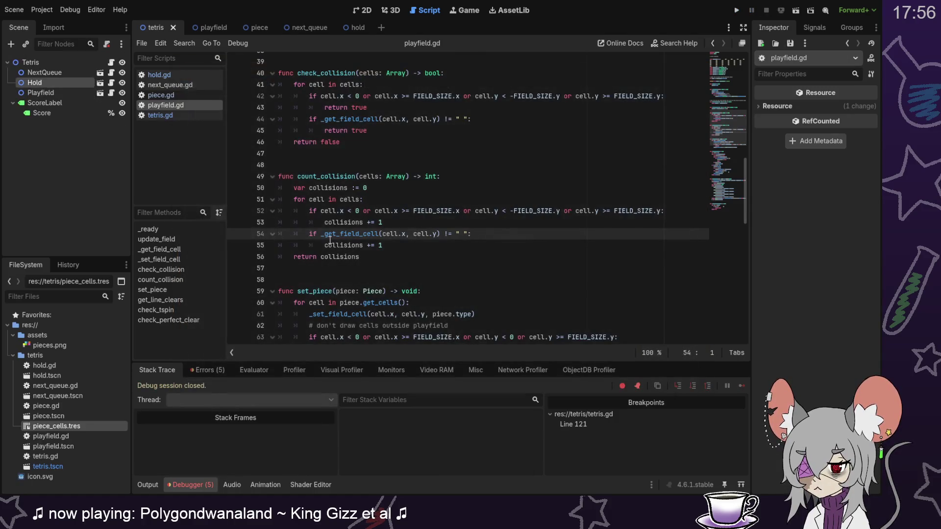
text(el)
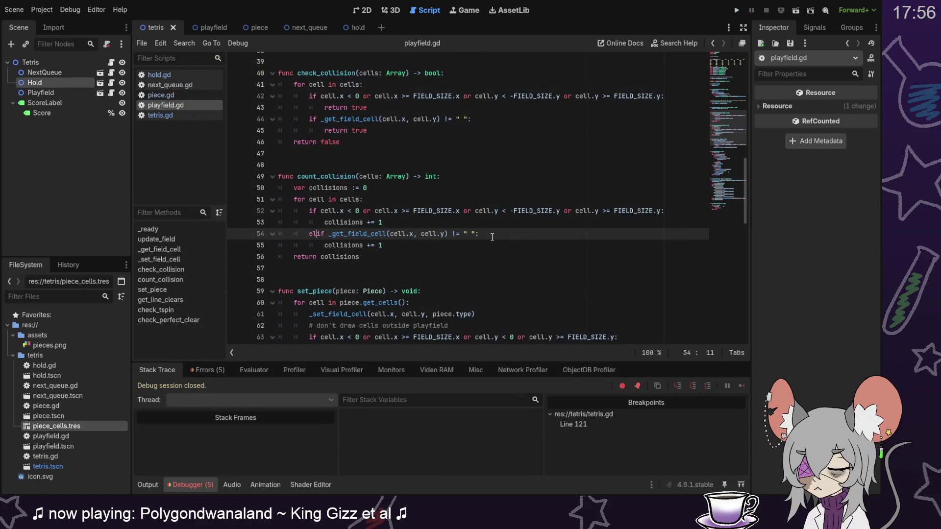
click(308, 118)
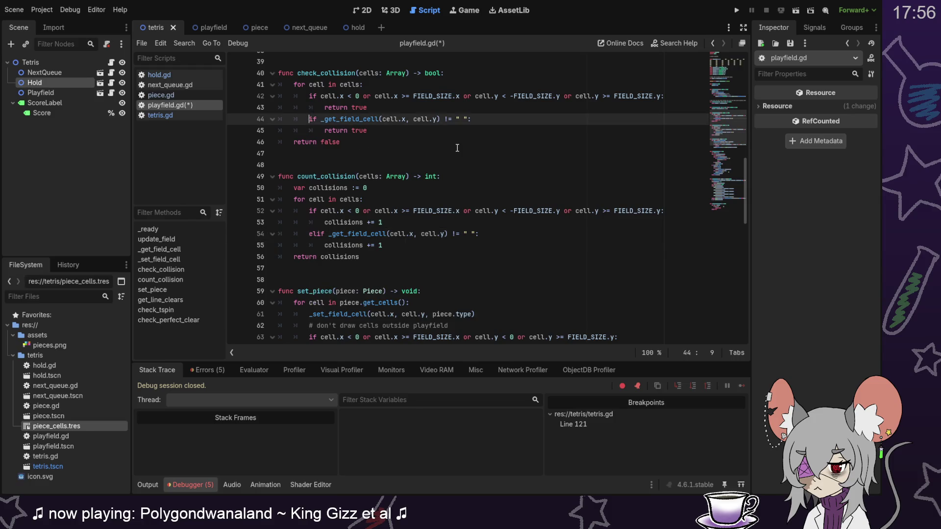
text(el)
click(545, 108)
key(ctrl+s)
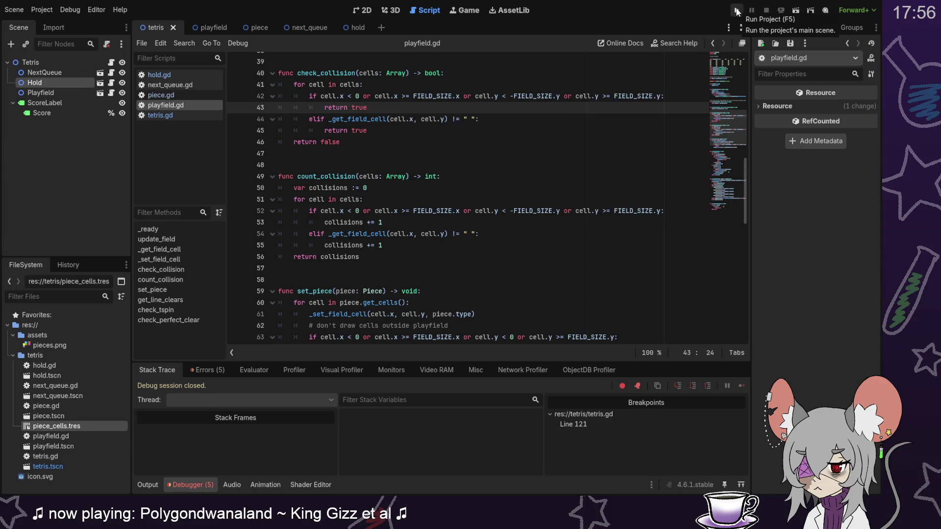
click(736, 11)
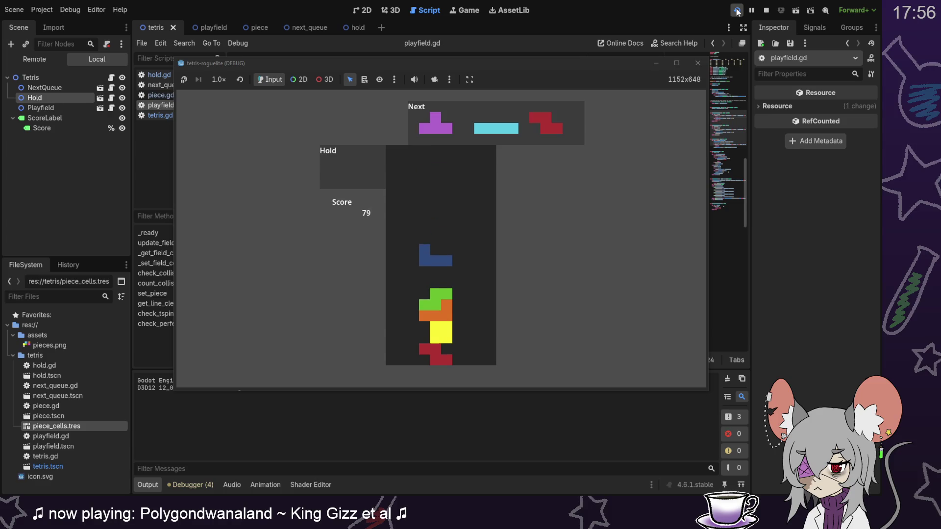
Shift and rotate the falling T piece into place at the bottom.
key(Right)
key(Right)
key(Right)
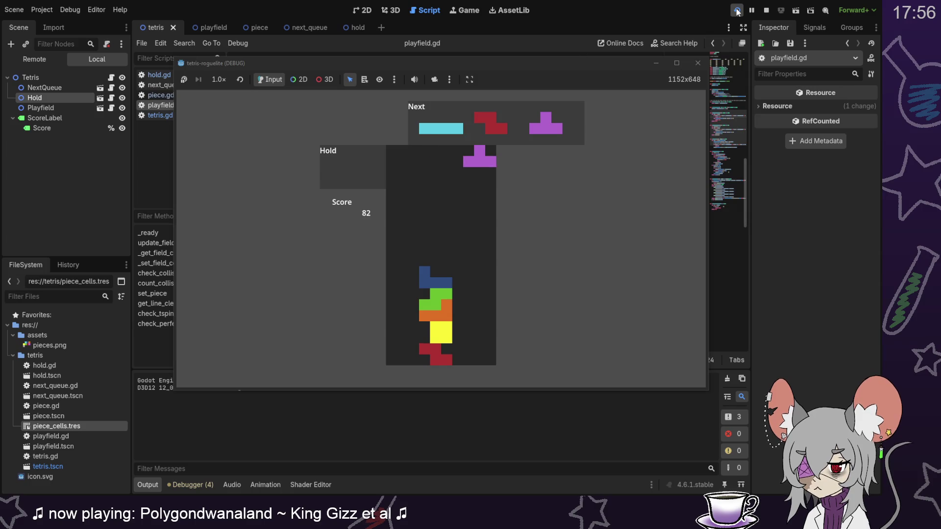
key(z)
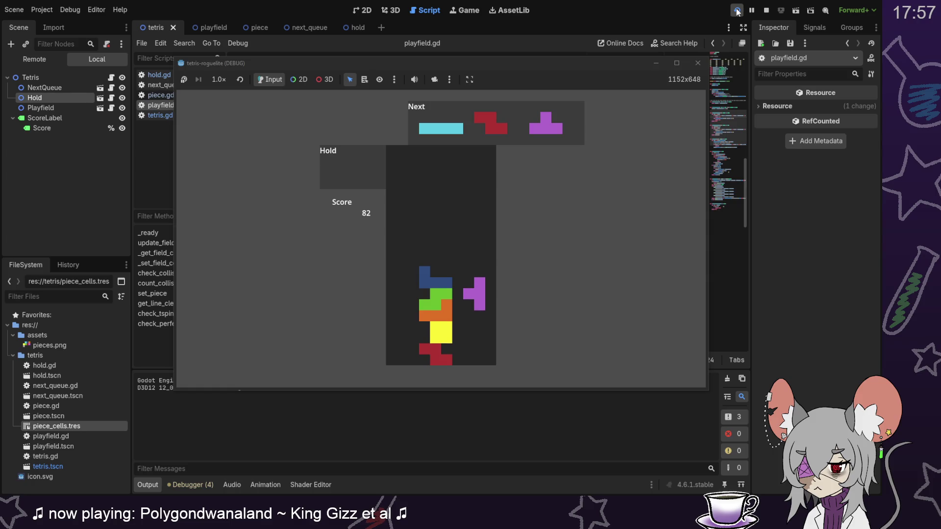
key(Right)
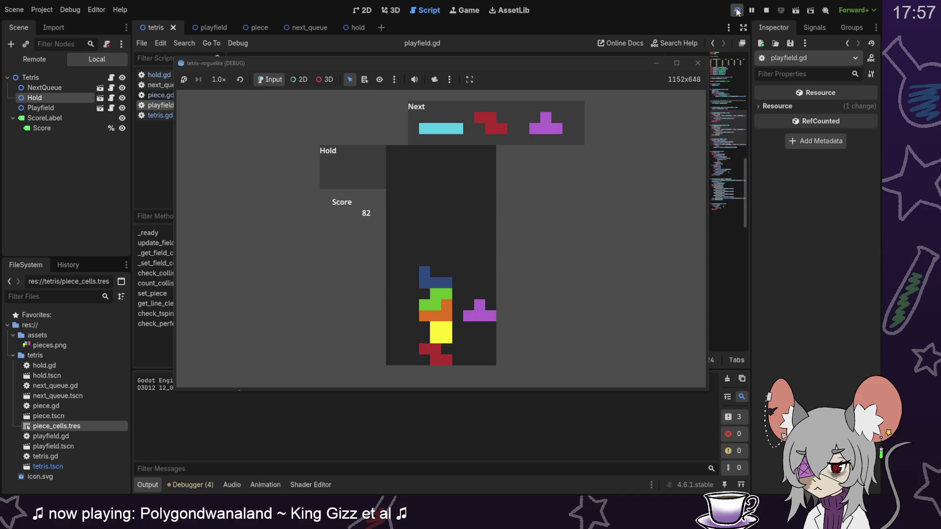
key(Up)
key(Up)
key(Up)
key(Up)
key(z)
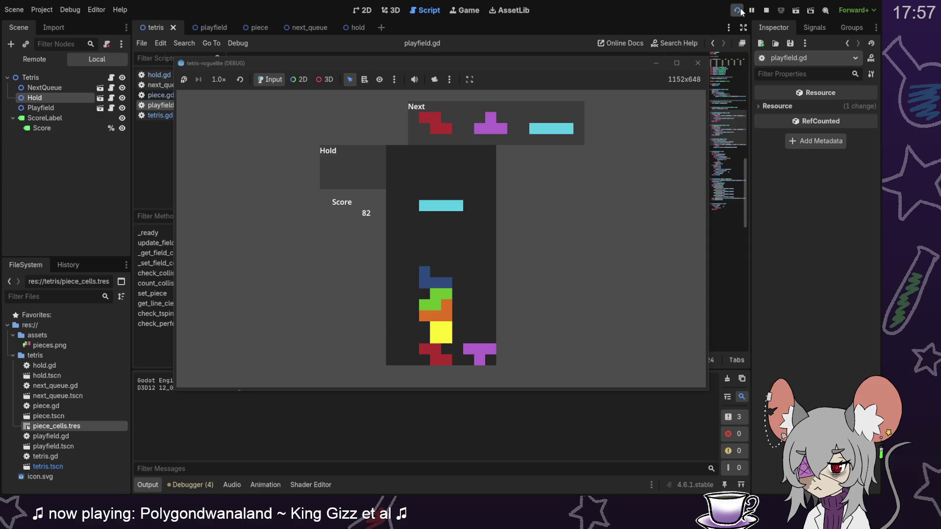
Drop a vertical I piece, place the red Z and T pieces, and turn the next I vertical.
key(Right)
key(Right)
key(Left)
key(Left)
key(Left)
key(Up)
key(Down)
key(Down)
key(Down)
key(Down)
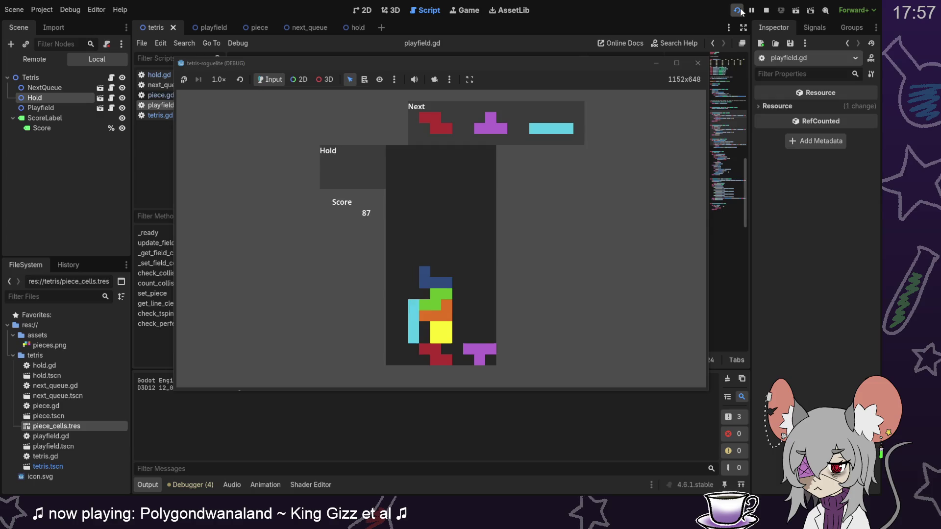
key(Down)
key(Down)
key(Down)
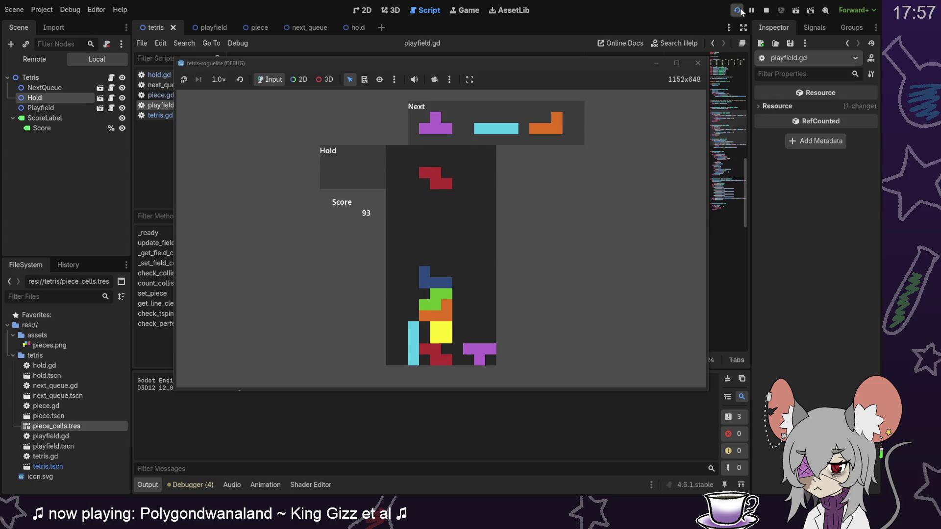
key(Left)
key(Left)
key(Up)
key(Left)
key(Down)
key(Down)
key(Down)
key(Down)
key(Down)
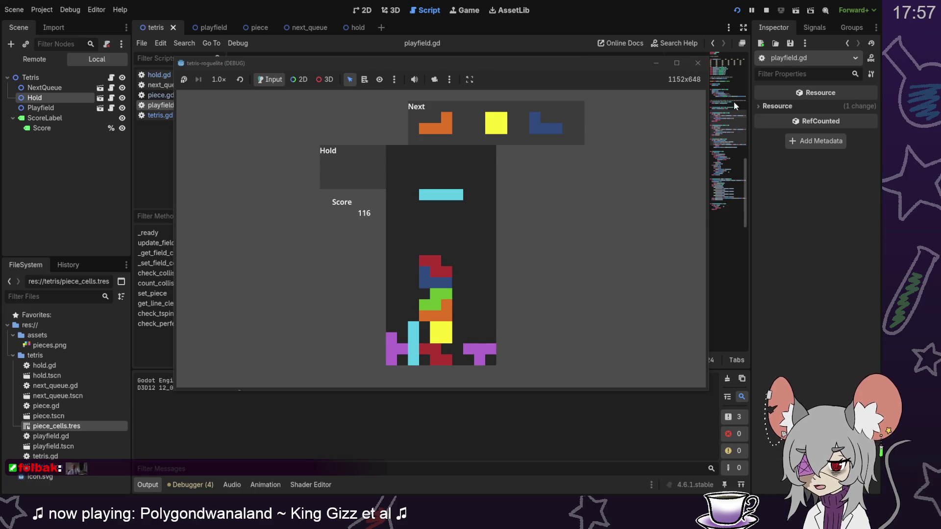
key(Up)
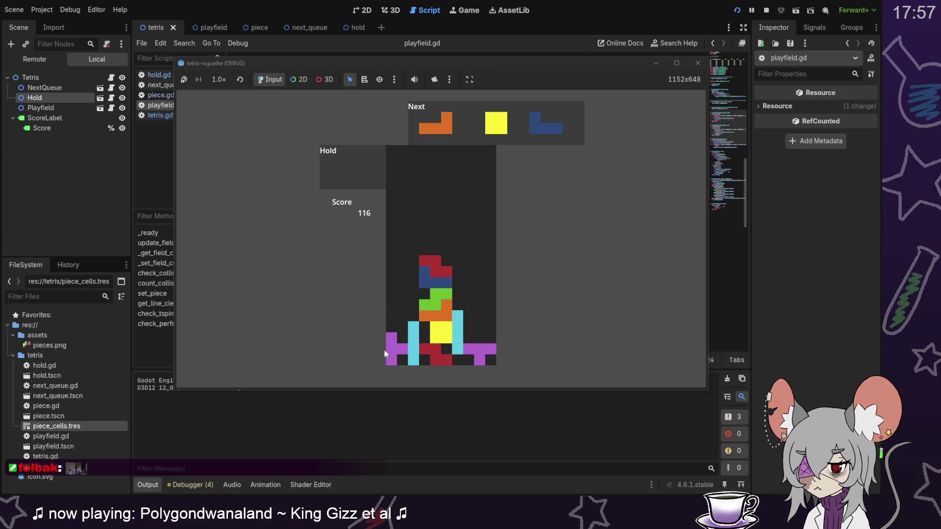
Stop the game and review the _input handler in tetris.gd.
click(768, 11)
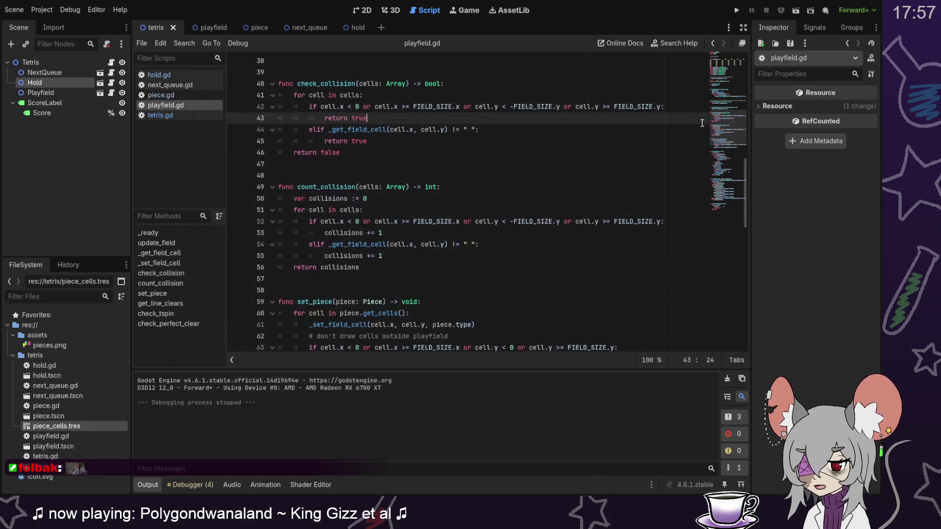
mouse_move(713, 124)
mouse_down()
mouse_move(716, 193)
mouse_move(727, 168)
mouse_move(728, 101)
mouse_move(693, 173)
mouse_up()
click(178, 112)
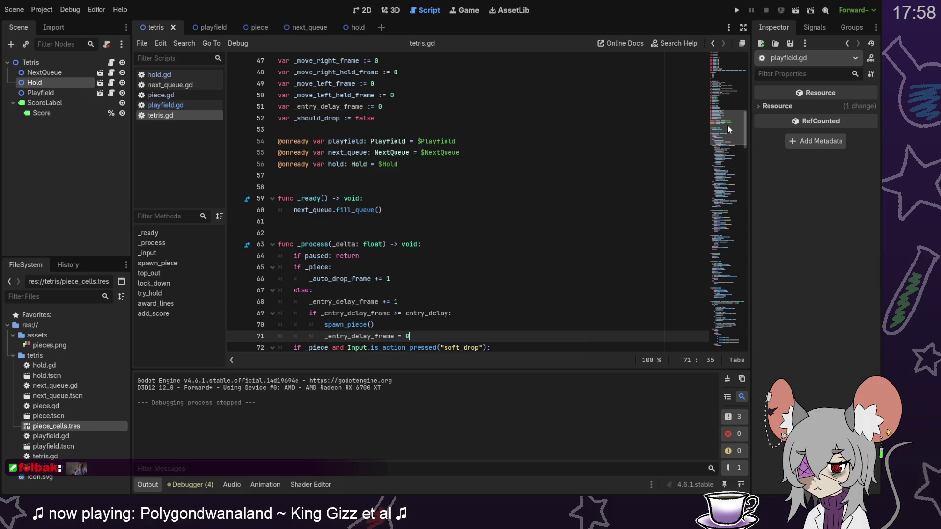
drag(727, 125, 728, 218)
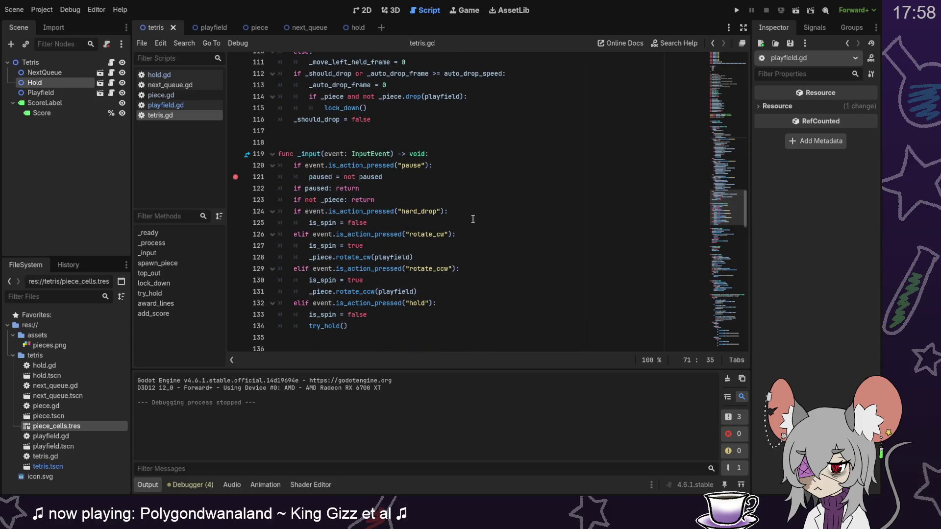
mouse_move(350, 258)
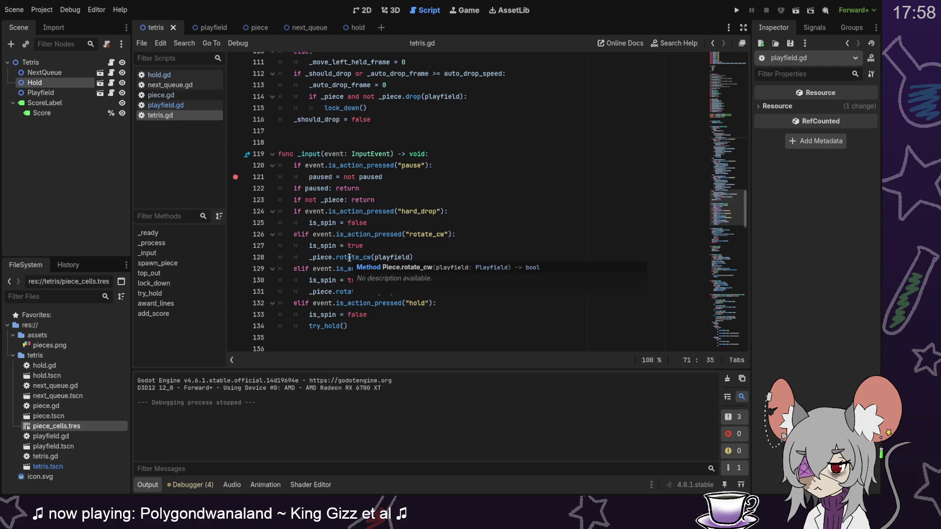
Inspect the rotate_cw function in piece.gd, then return to tetris.gd.
click(168, 93)
drag(718, 211, 726, 279)
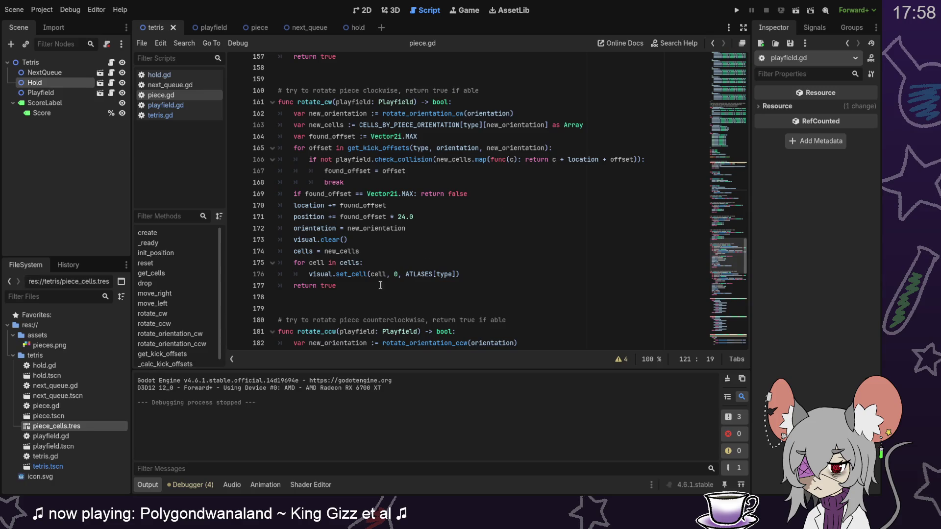
mouse_move(309, 196)
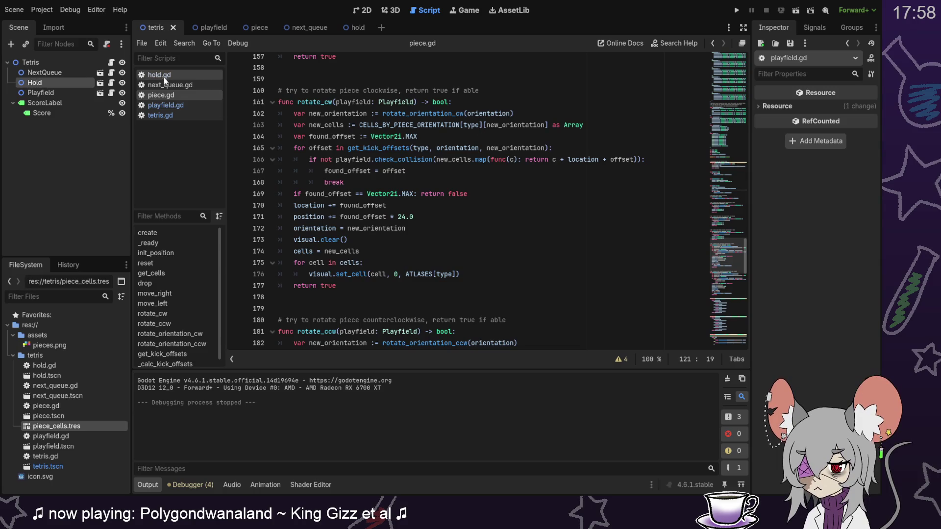
click(176, 114)
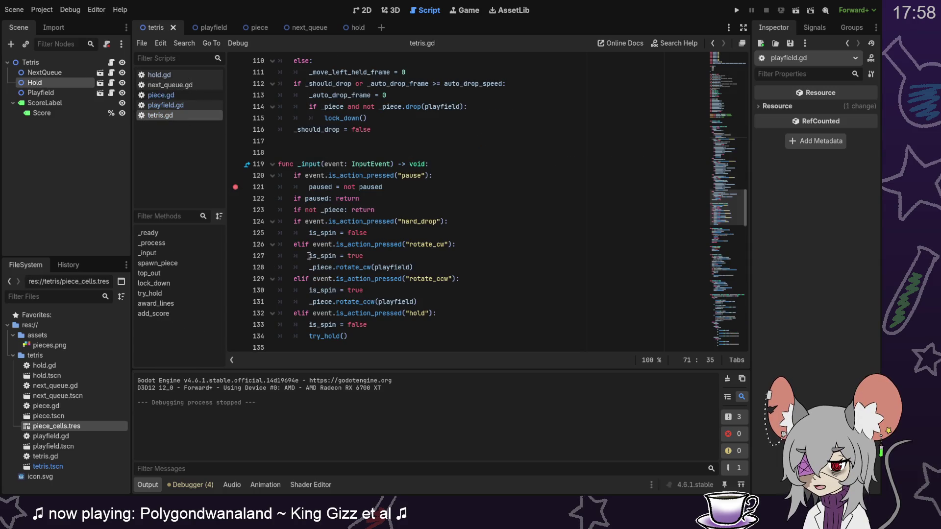
Remove 'true' on lines 127 and 129 so is_spin takes rotate_cw/rotate_ccw results, and save.
drag(350, 256, 312, 264)
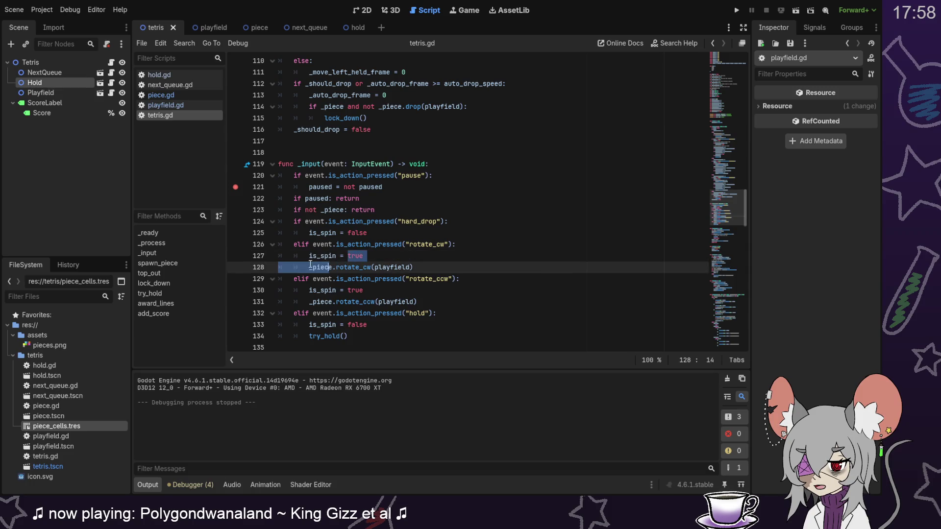
key(BackSpace)
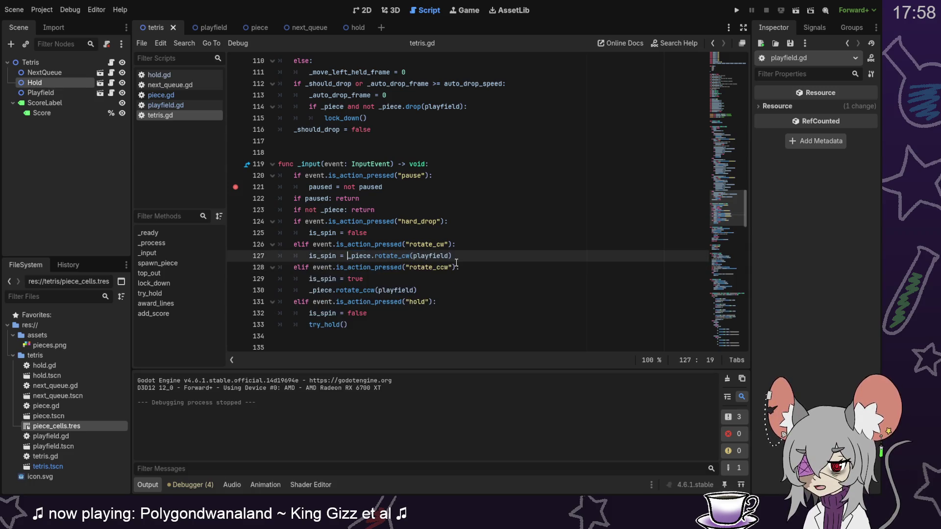
drag(348, 279, 312, 291)
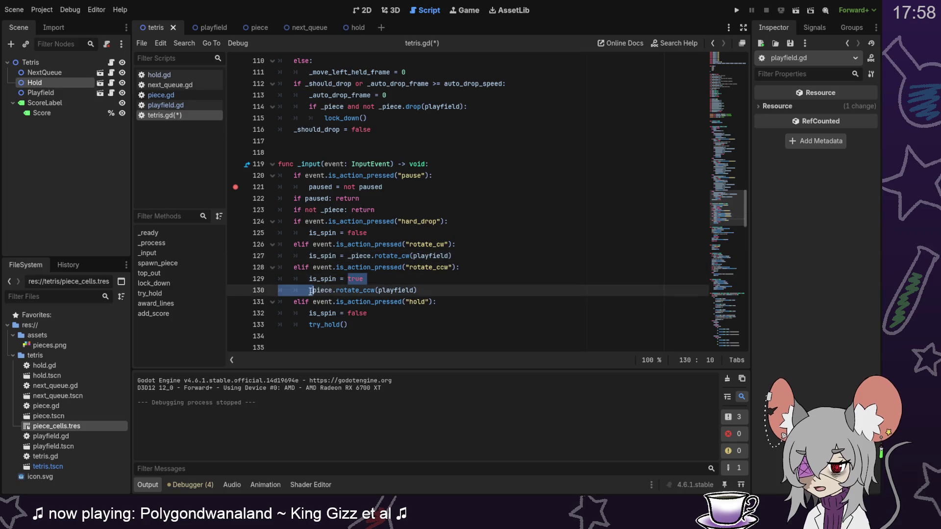
key(BackSpace)
key(ctrl+s)
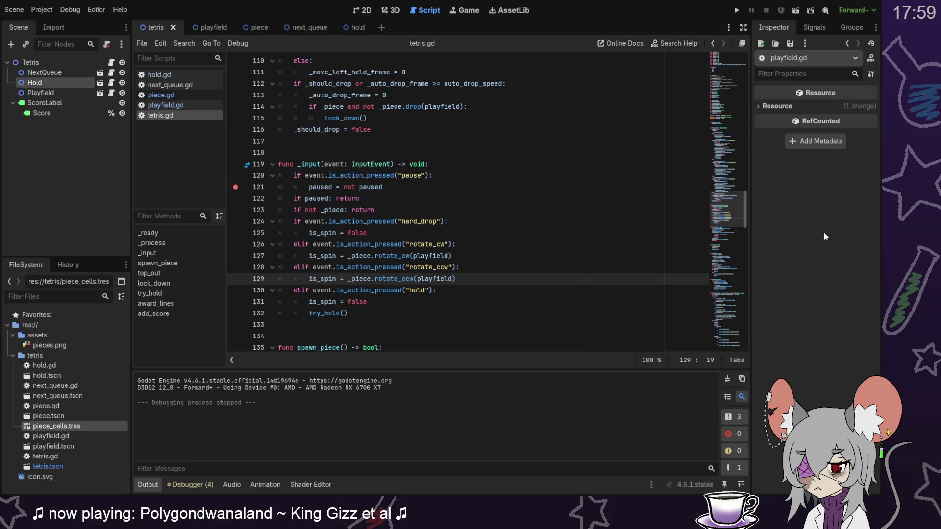
scroll(731, 250, down, 5)
mouse_move(730, 250)
mouse_down()
mouse_move(725, 333)
mouse_move(723, 96)
mouse_move(724, 296)
mouse_move(731, 142)
mouse_up()
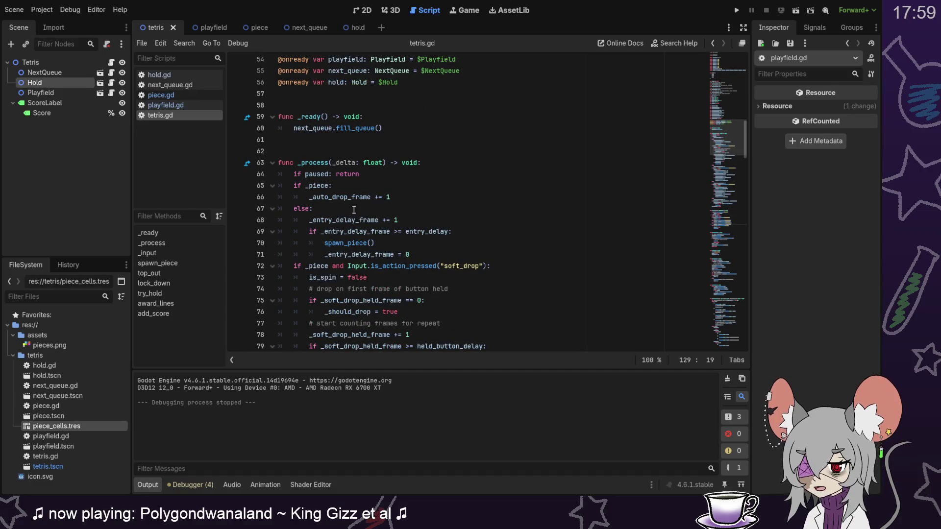
double_click(342, 198)
scroll(561, 222, up, 3)
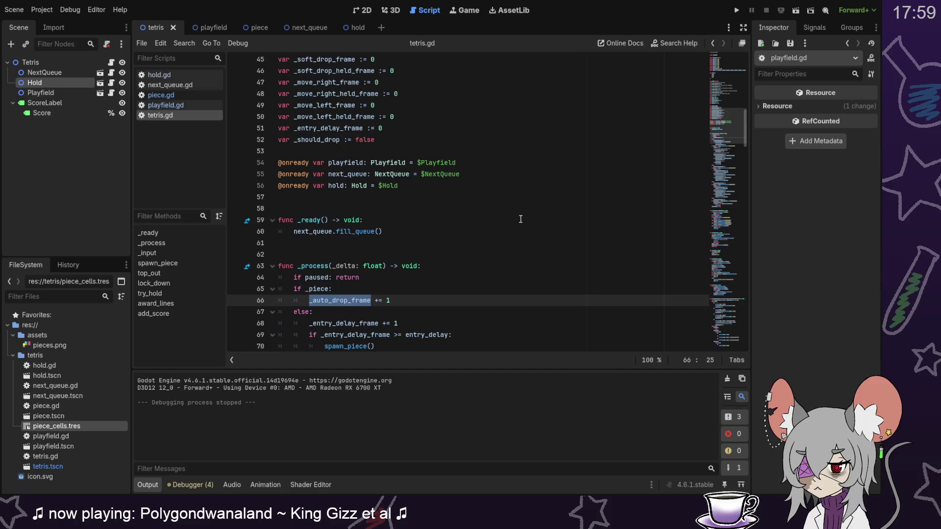
scroll(504, 210, up, 3)
scroll(323, 98, up, 4)
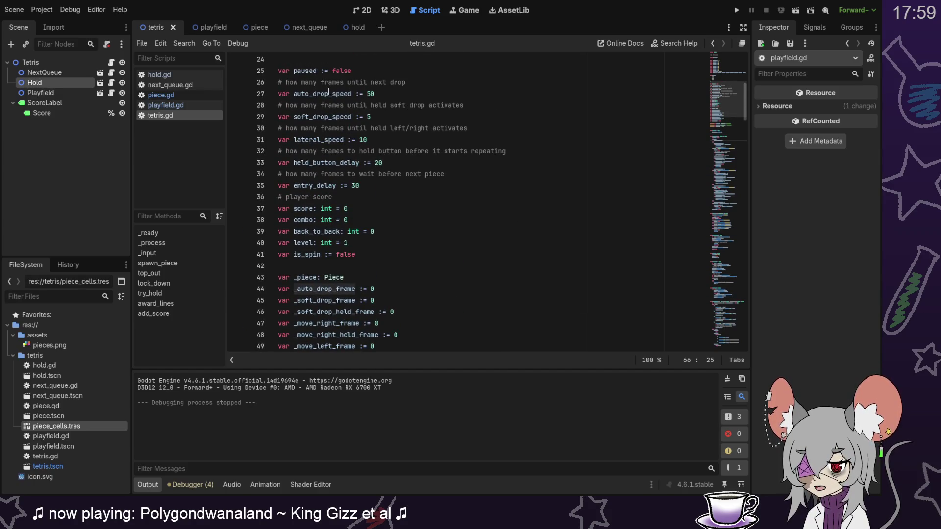
double_click(329, 93)
click(390, 92)
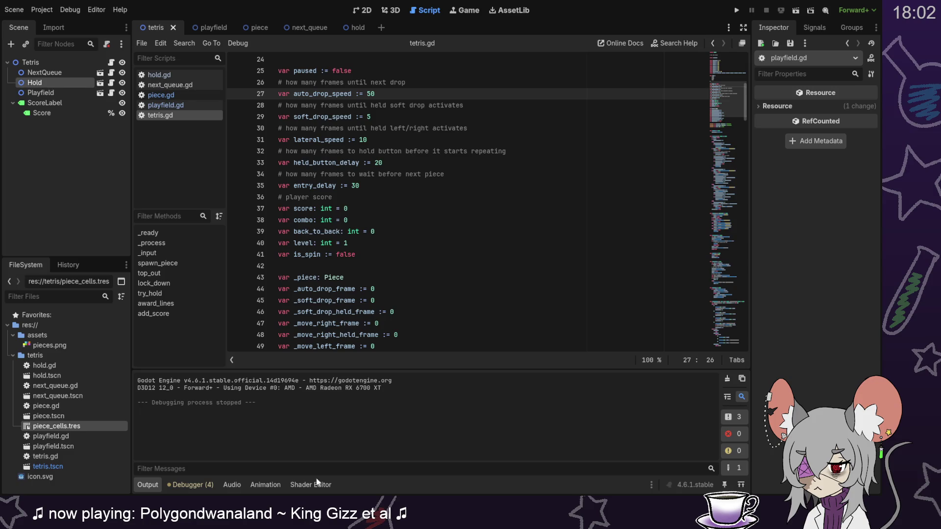
Replace the 30 on the entry_delay line with 6.
scroll(417, 184, down, 1)
scroll(372, 184, up, 1)
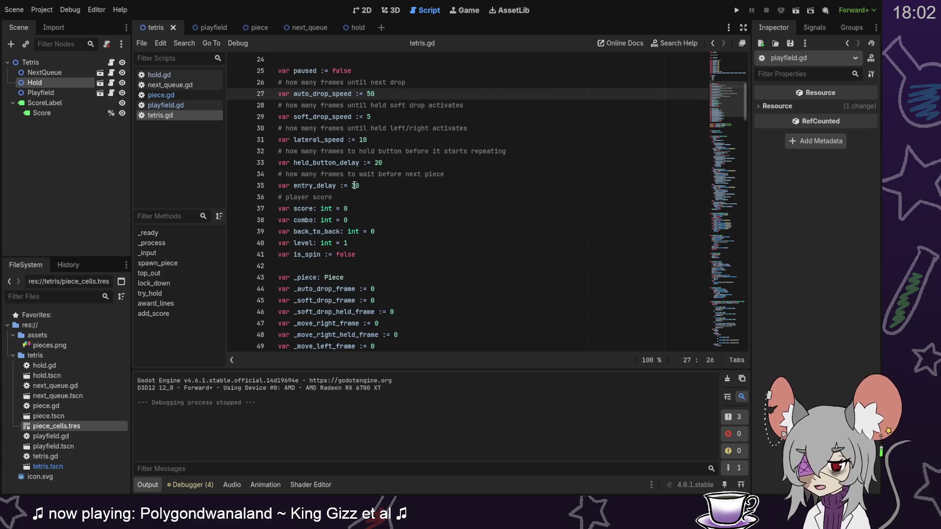
double_click(355, 185)
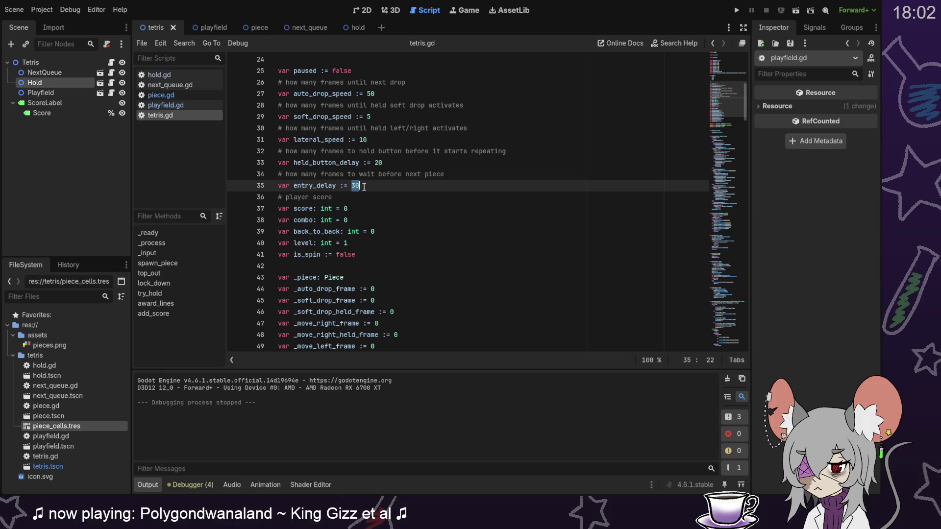
text(6)
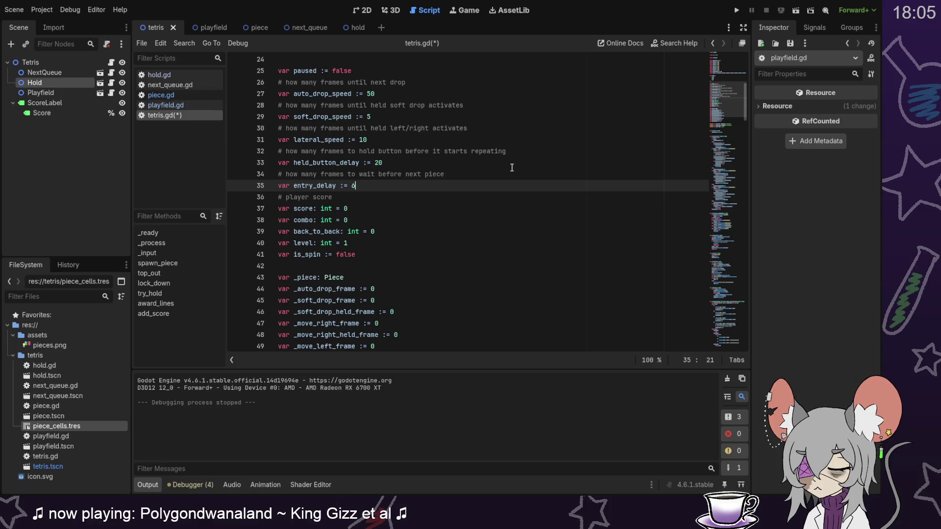
Add 'level += lines' after the combo add_score line in award_lines and save tetris.gd.
drag(727, 100, 727, 338)
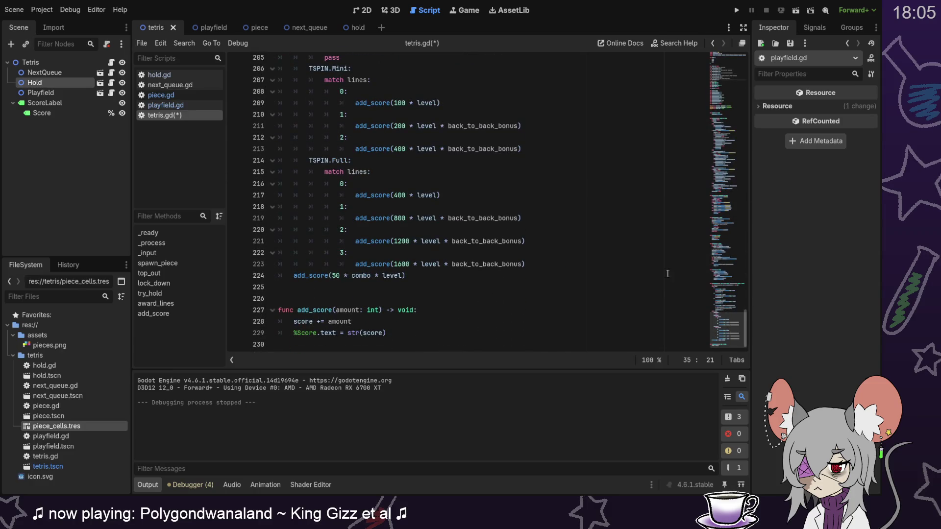
scroll(518, 265, up, 10)
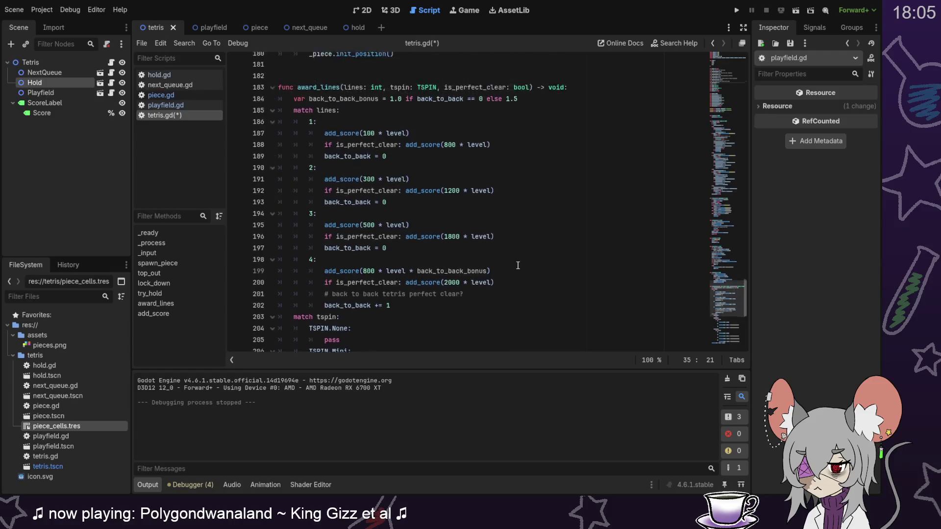
scroll(518, 266, down, 10)
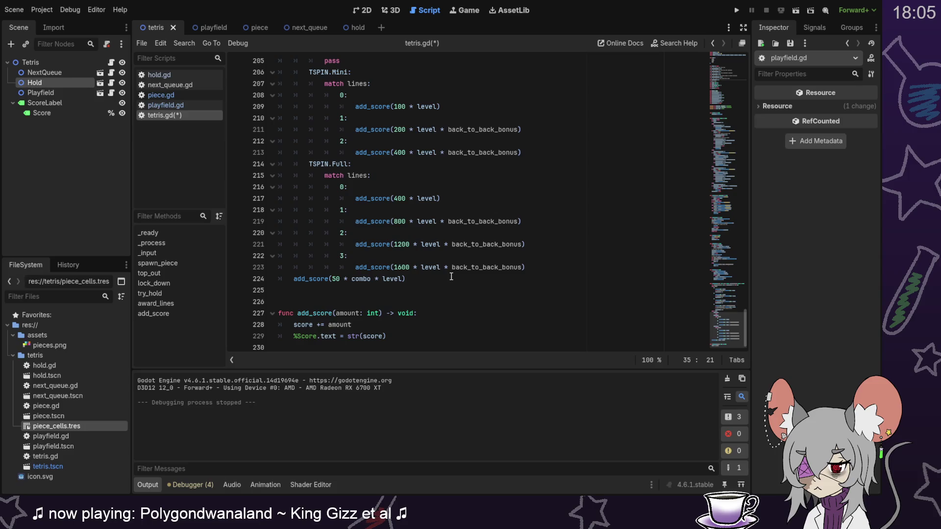
click(451, 277)
key(Return)
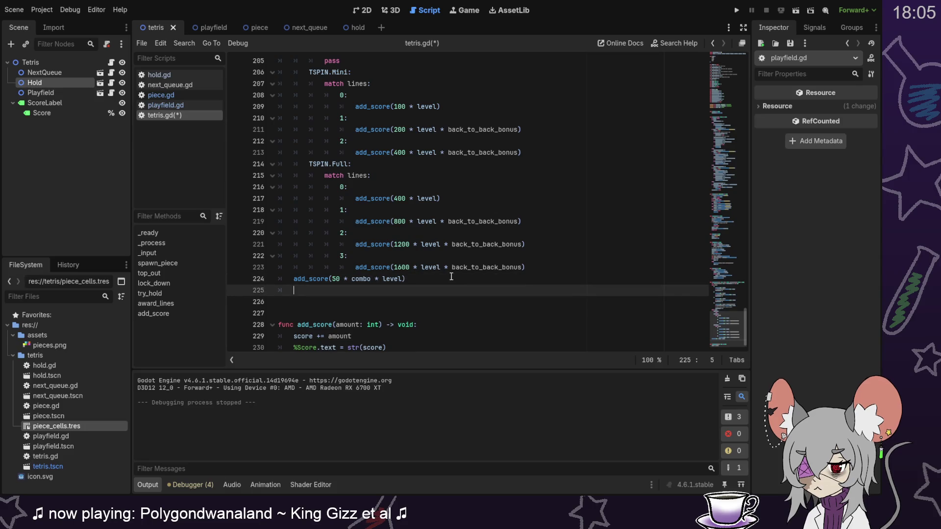
text(level +)
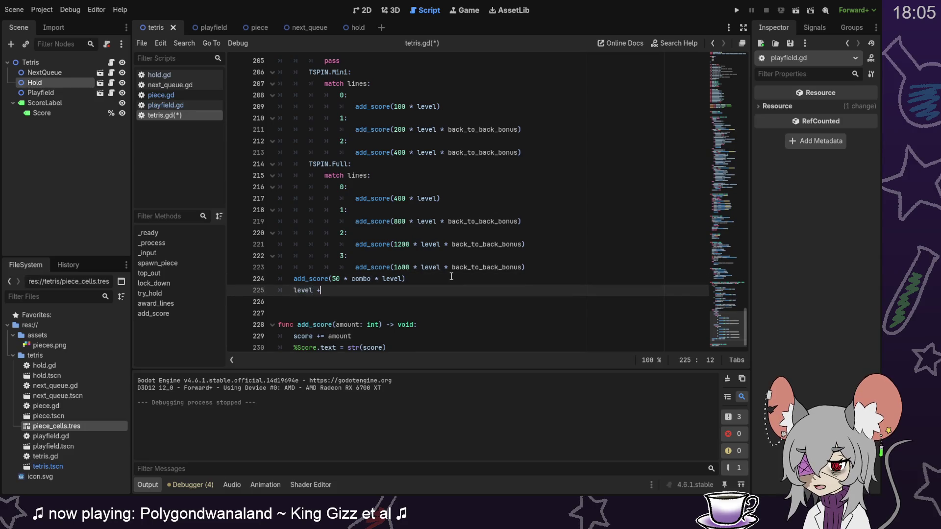
text(= lin)
key(Return)
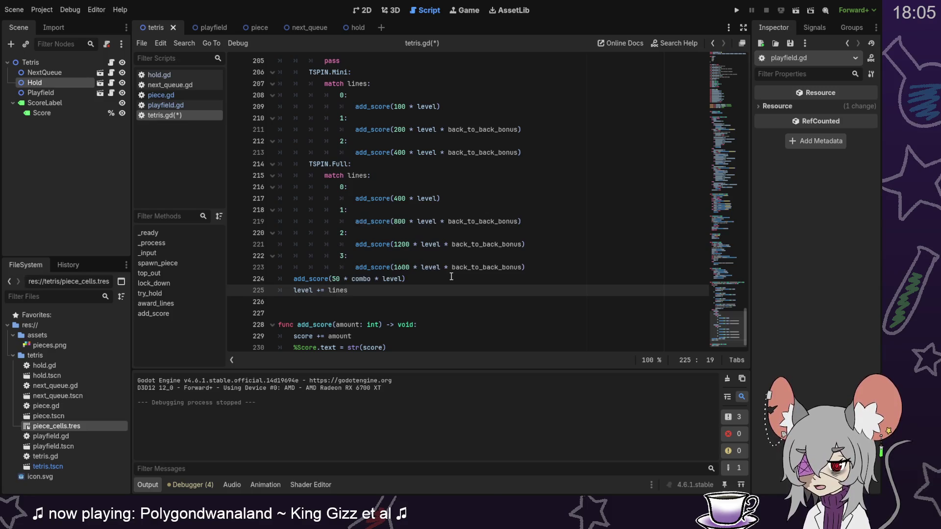
key(ctrl+s)
mouse_move(725, 307)
mouse_down()
mouse_move(729, 73)
mouse_move(730, 98)
mouse_up()
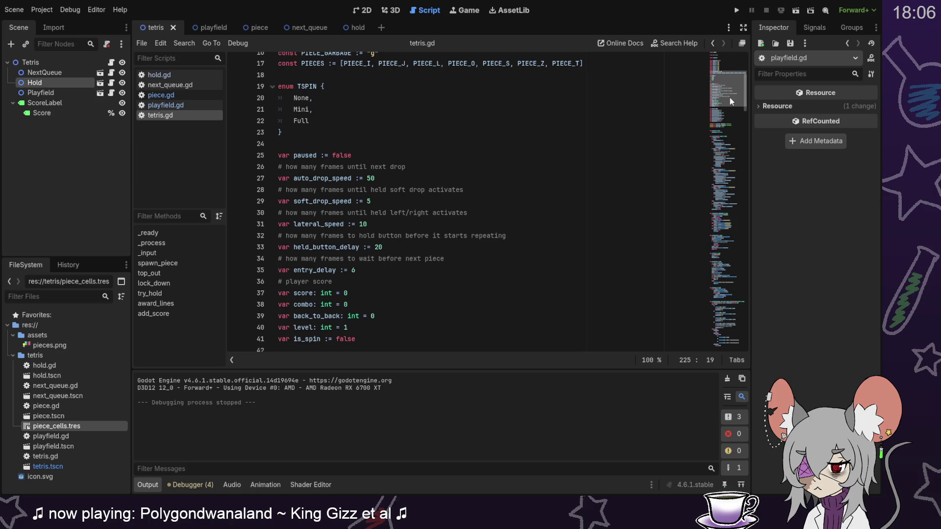
Locate the auto_drop_speed declaration on line 27 and its use on line 112.
drag(730, 98, 730, 101)
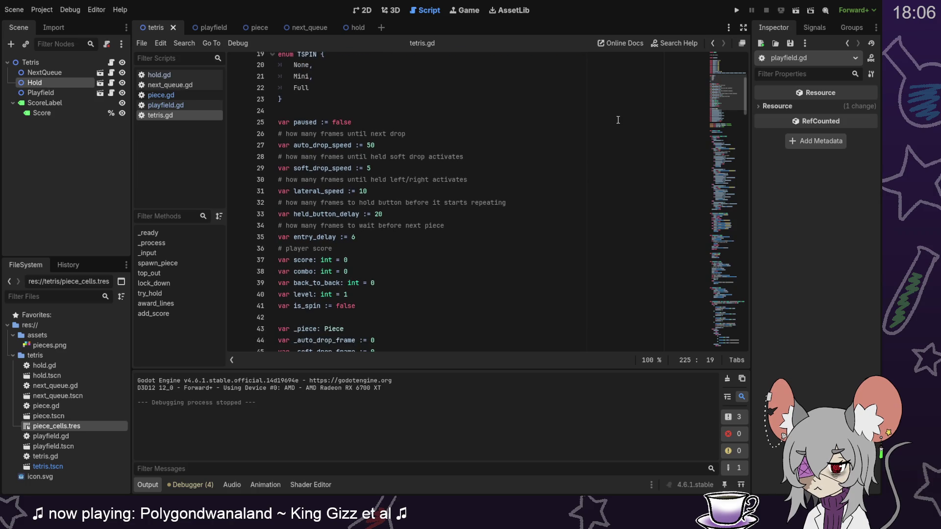
click(400, 146)
double_click(326, 145)
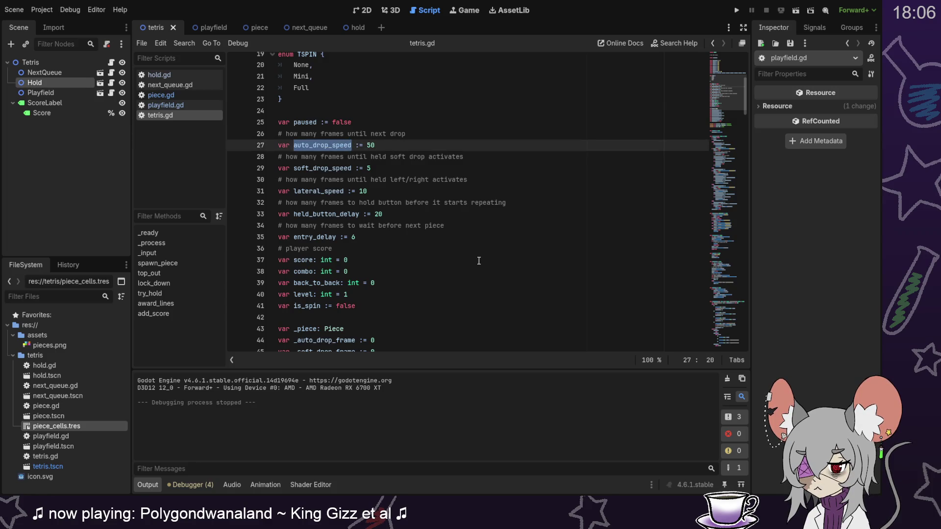
scroll(487, 252, down, 4)
scroll(487, 252, down, 17)
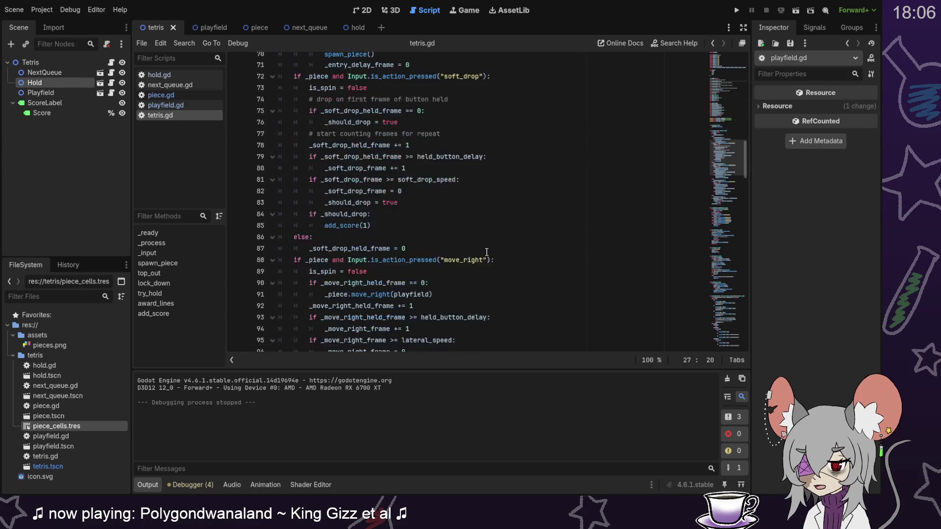
scroll(487, 251, down, 16)
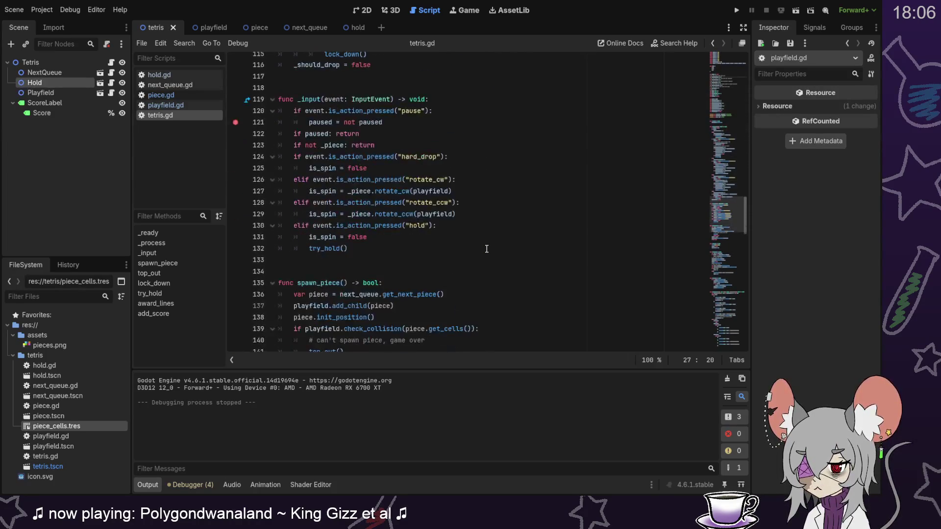
scroll(487, 249, down, 4)
key(ctrl+f)
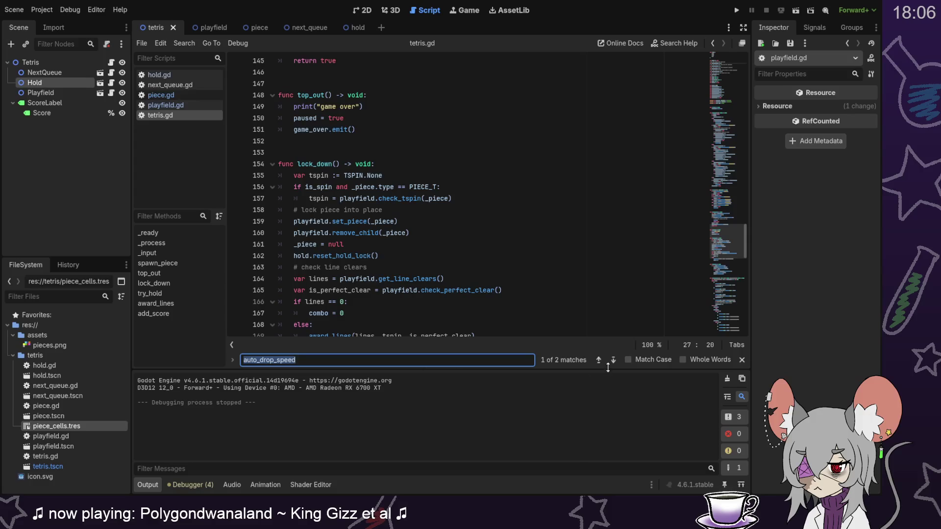
click(613, 360)
scroll(539, 230, up, 1)
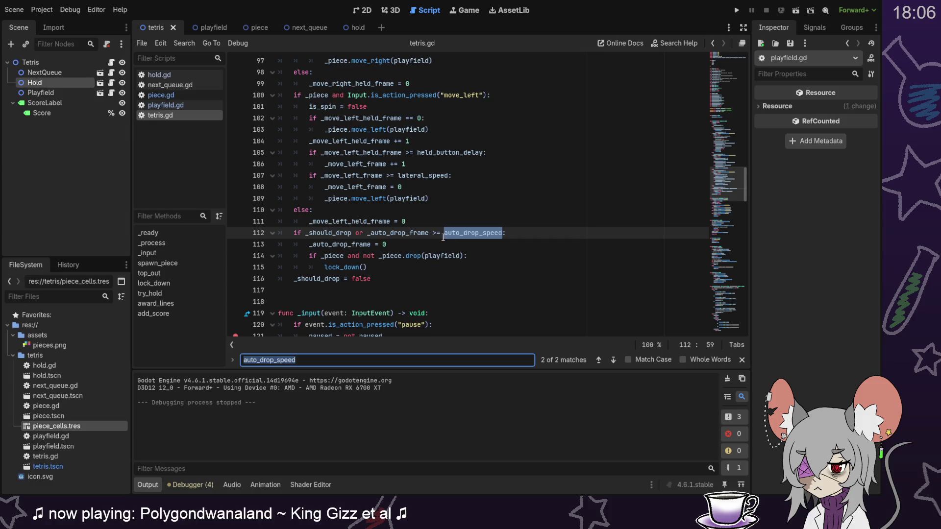
mouse_move(444, 229)
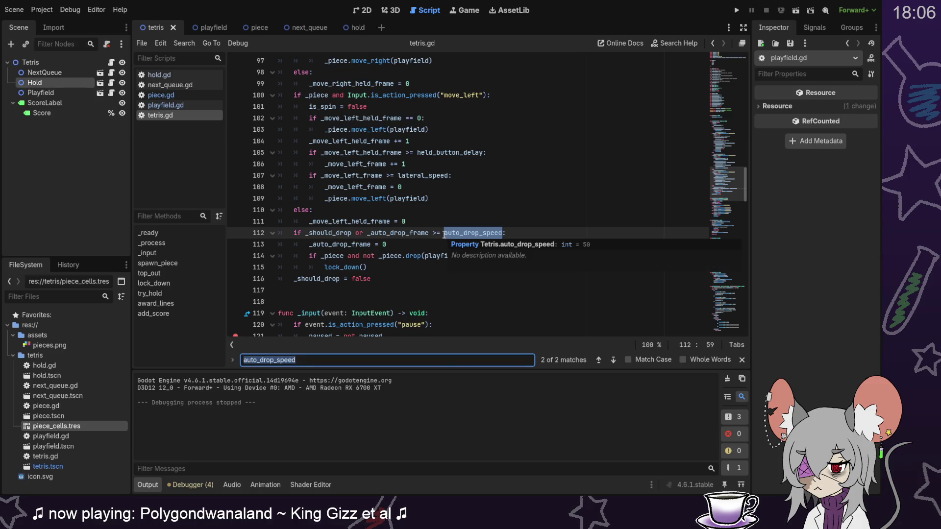
Rewrite line 112's drop speed as max(1, auto_drop_speed - level + 1), save, and switch to 2D.
click(444, 233)
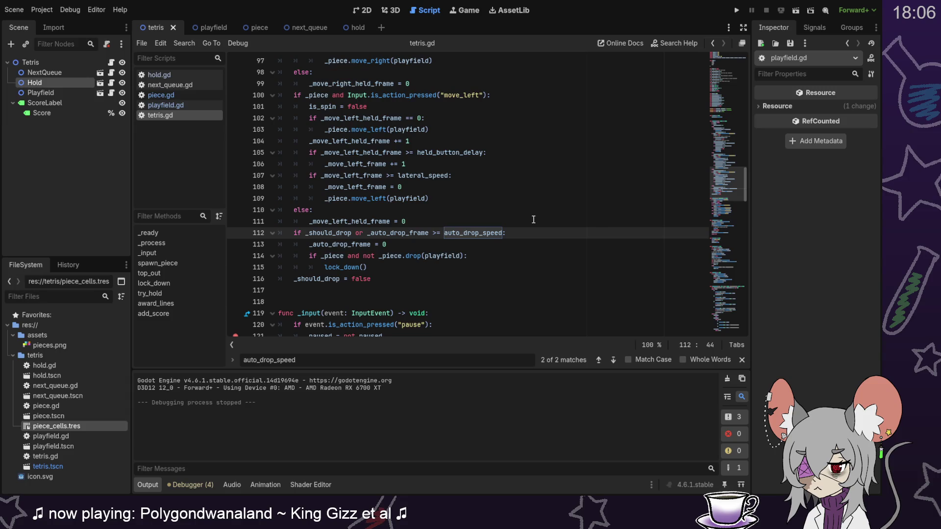
text(min)
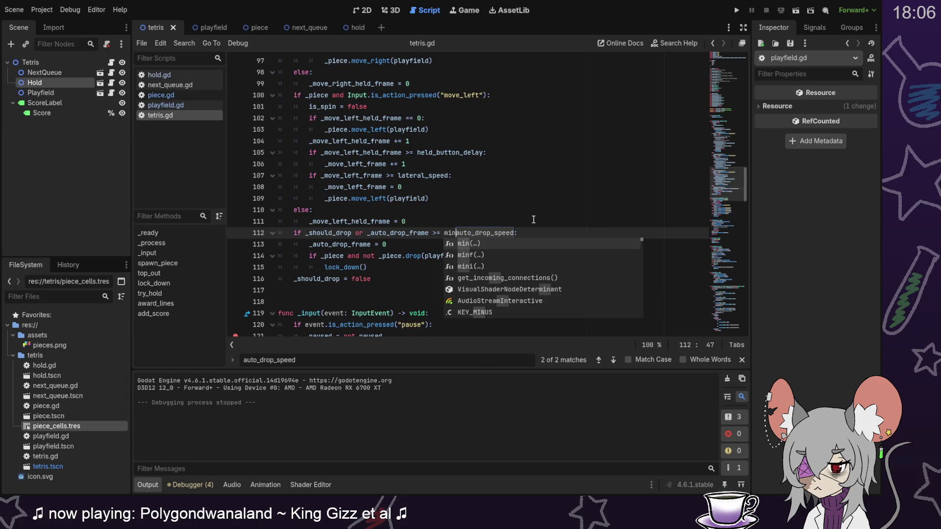
key(BackSpace)
key(BackSpace)
text(ax)
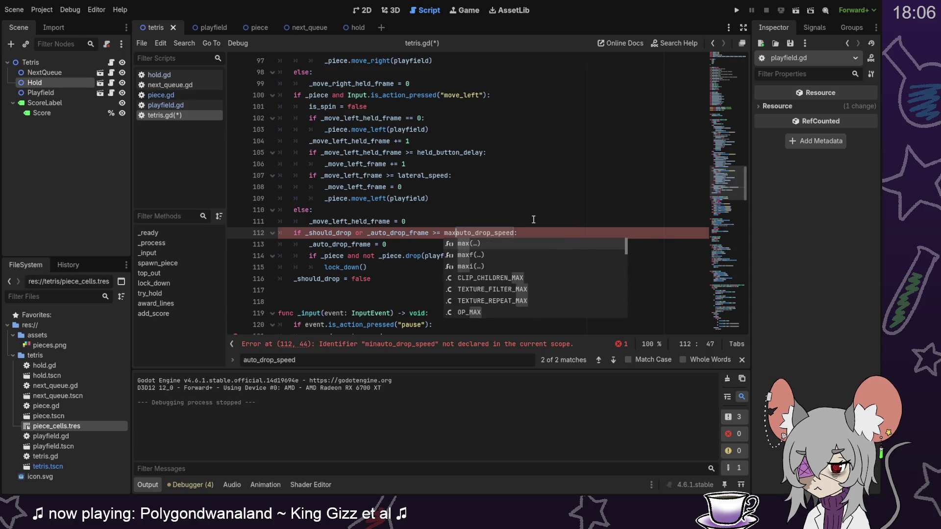
key(Return)
text(1,)
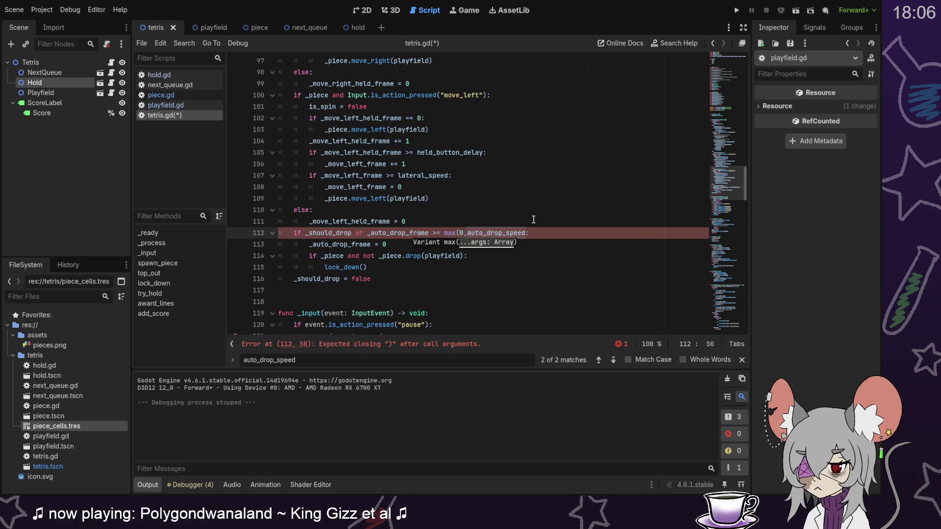
key(ctrl+Right)
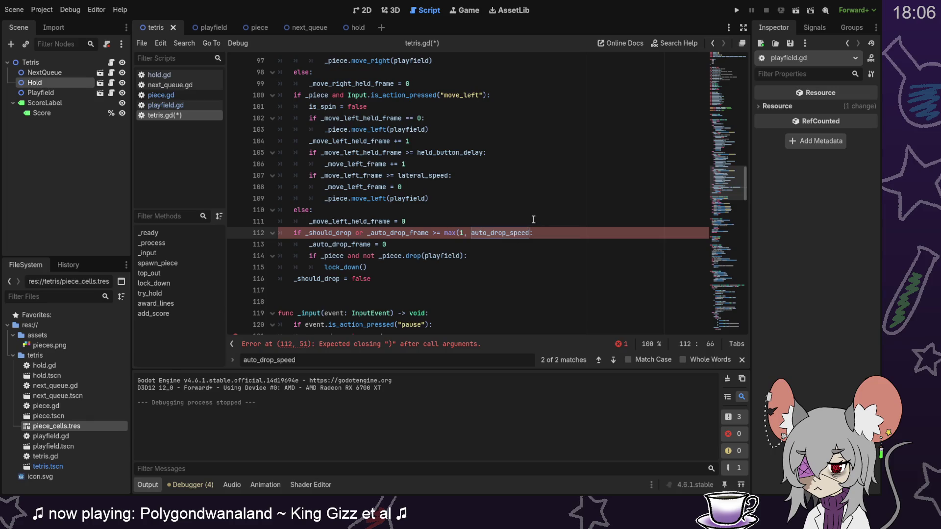
text(-)
text( level )
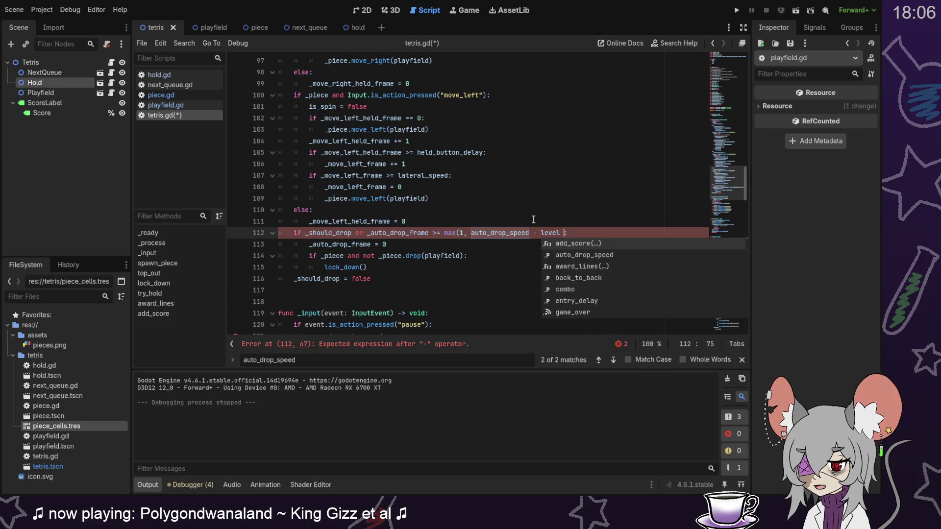
text(+ 1))
key(ctrl+s)
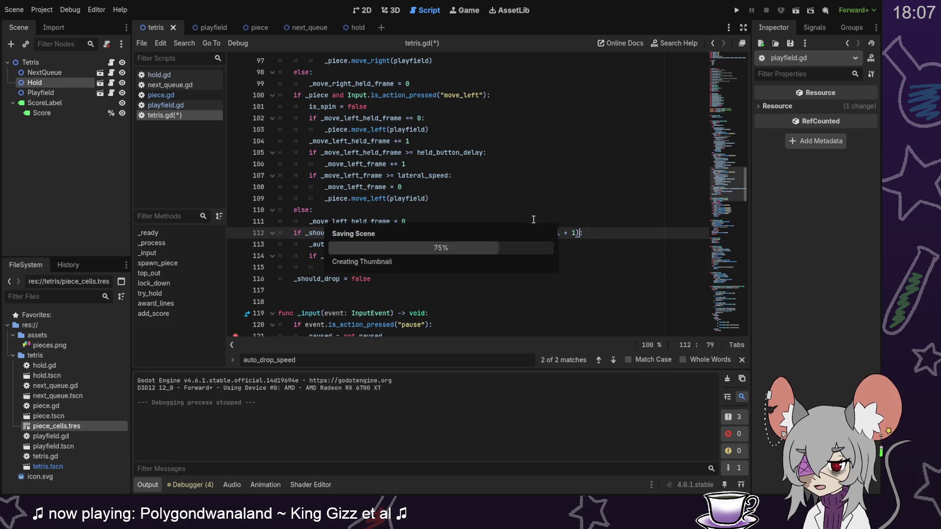
click(586, 230)
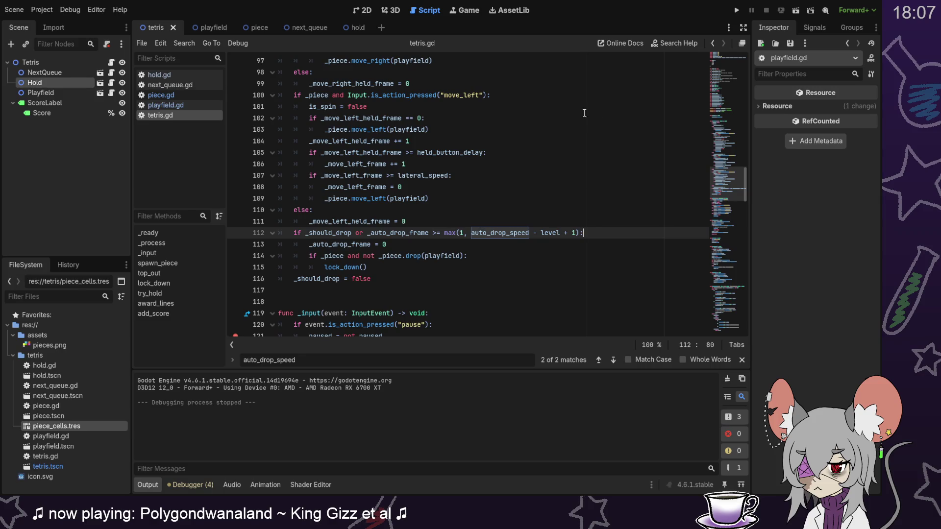
click(366, 11)
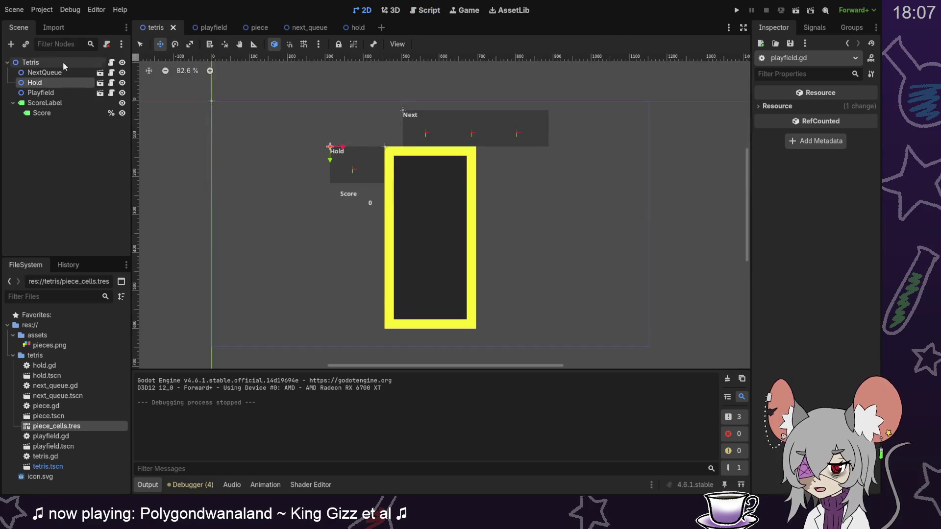
Duplicate the ScoreLabel node and rename the copy LevelLabel.
click(27, 62)
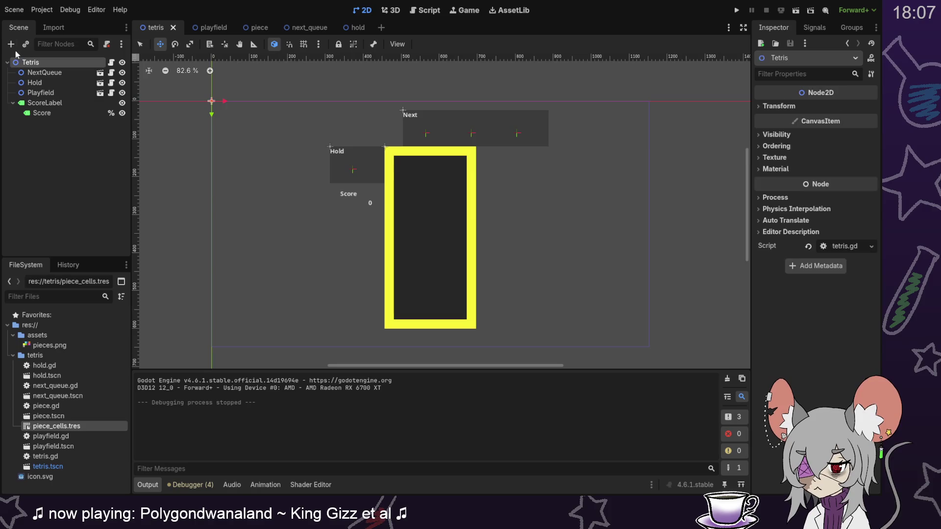
right_click(42, 103)
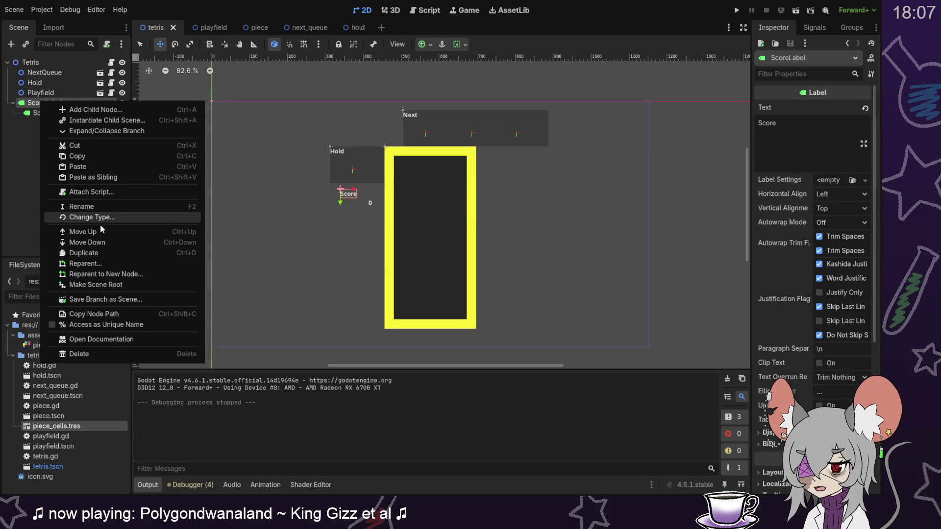
click(99, 252)
double_click(65, 126)
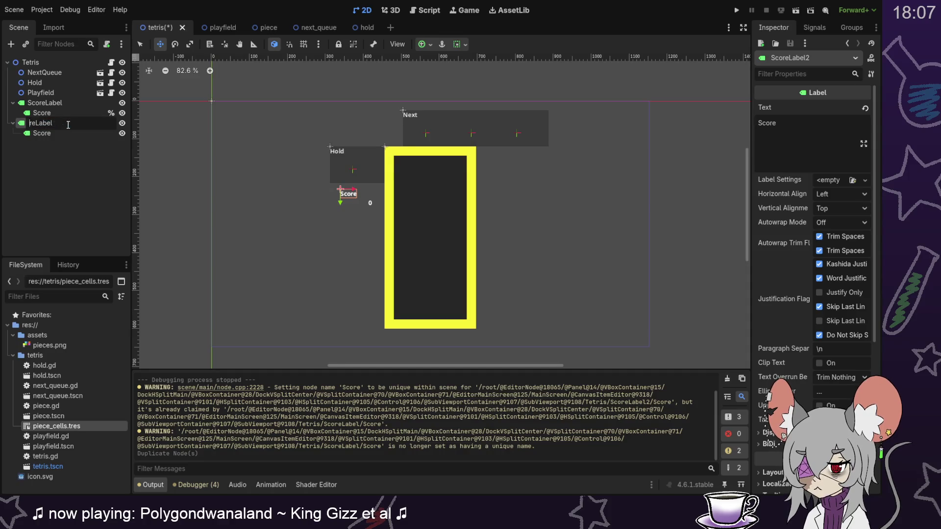
text(Level)
key(Return)
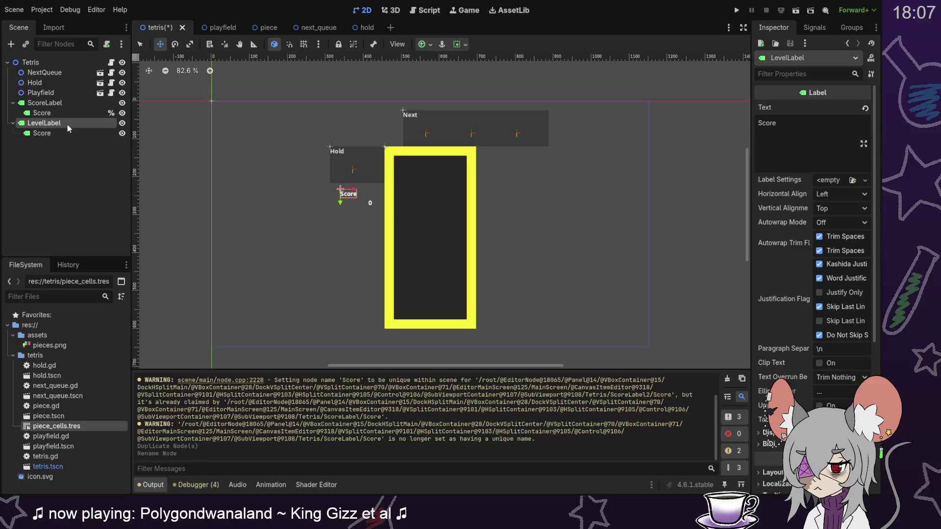
Rename the copied child node to Level and give it a scene-unique (%) name.
double_click(60, 133)
text(Level)
key(Return)
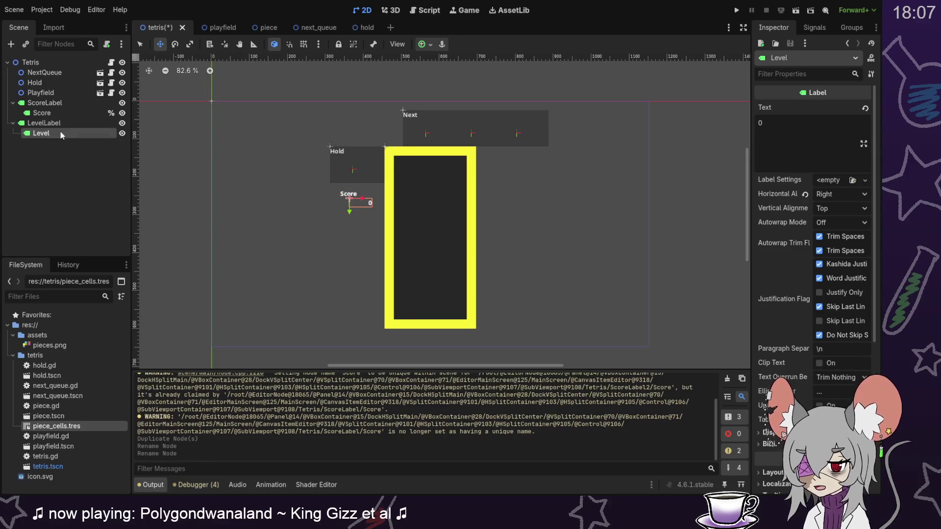
right_click(61, 133)
click(86, 353)
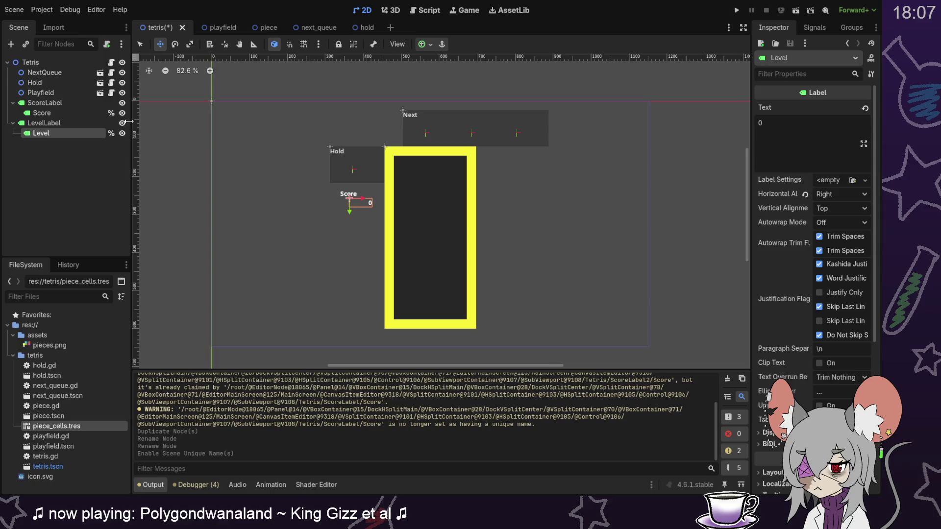
Move LevelLabel below the Score readout, set its text to 'Level', and save the scene.
click(81, 124)
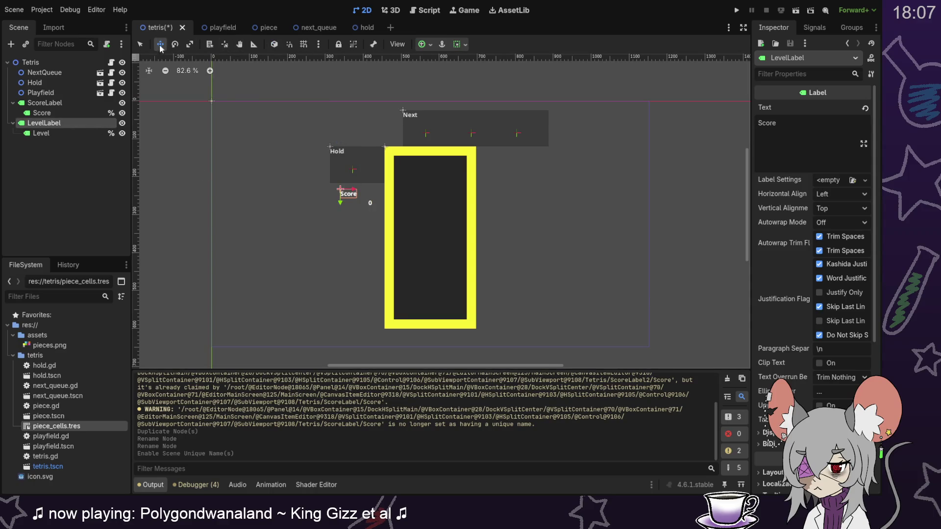
drag(339, 202, 332, 228)
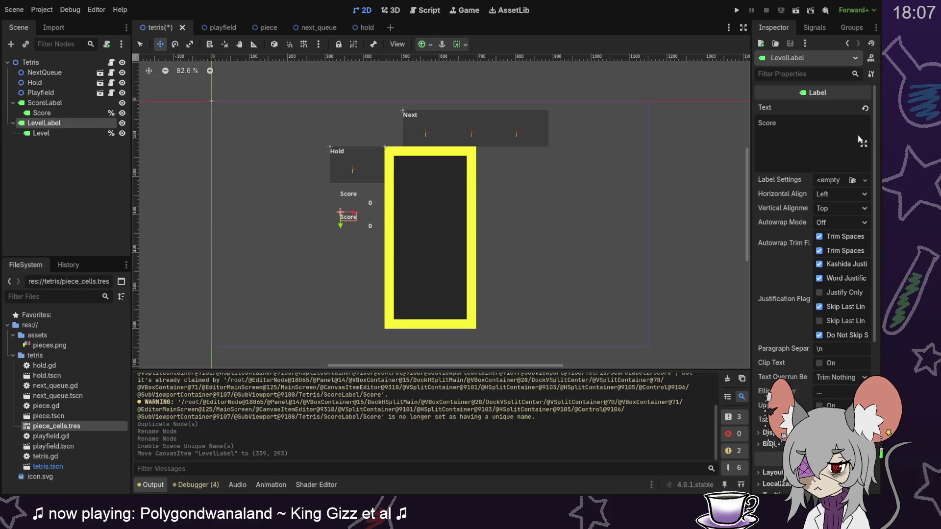
triple_click(793, 133)
text(Level)
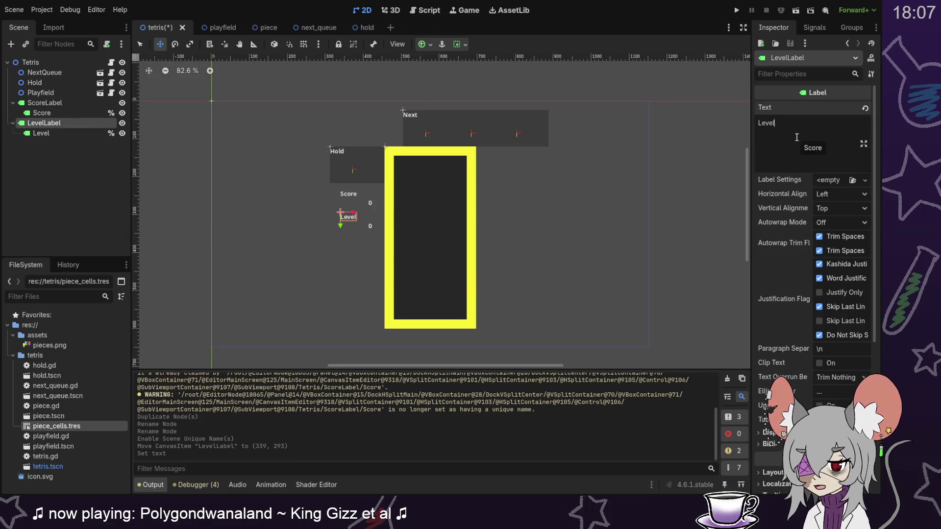
click(72, 180)
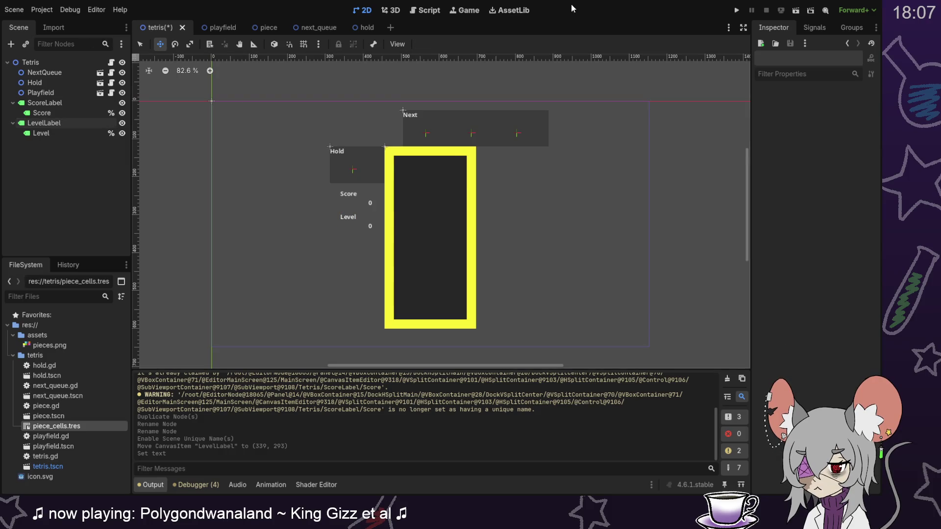
key(ctrl+s)
click(435, 11)
Add '%Level.text = str(level)' after 'level += lines' in tetris.gd and save.
drag(724, 181, 722, 312)
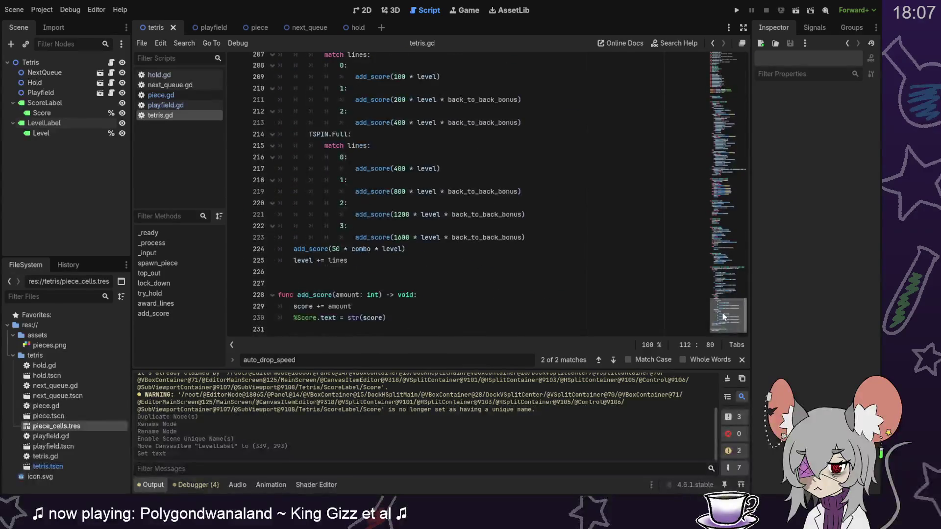
click(395, 265)
key(Return)
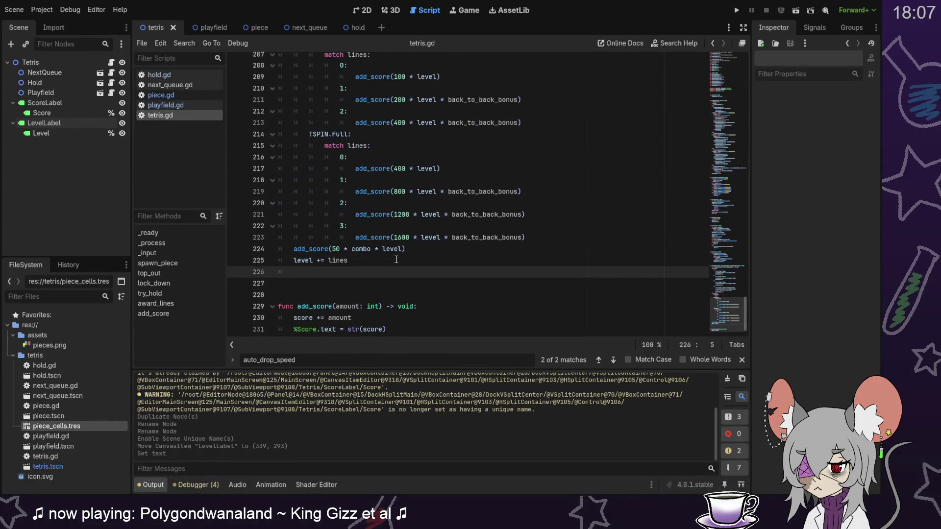
text(%Level.text )
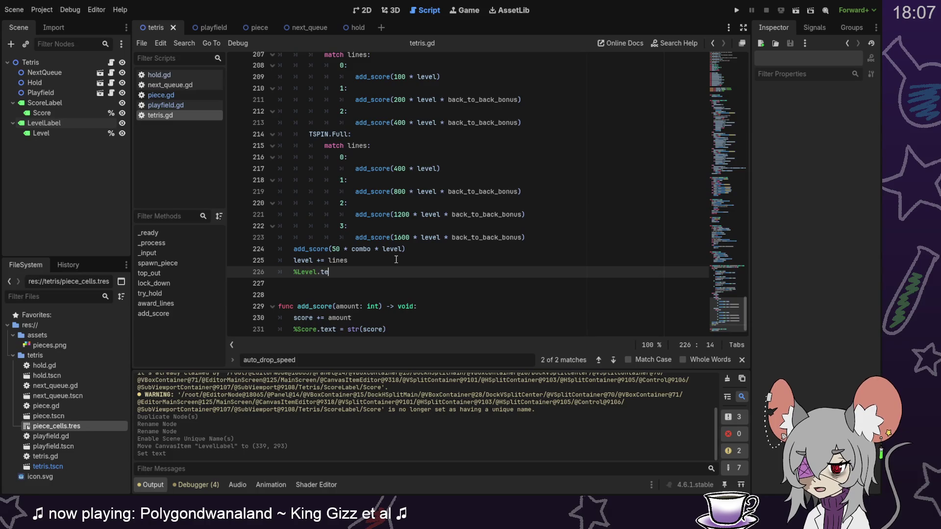
text(= level)
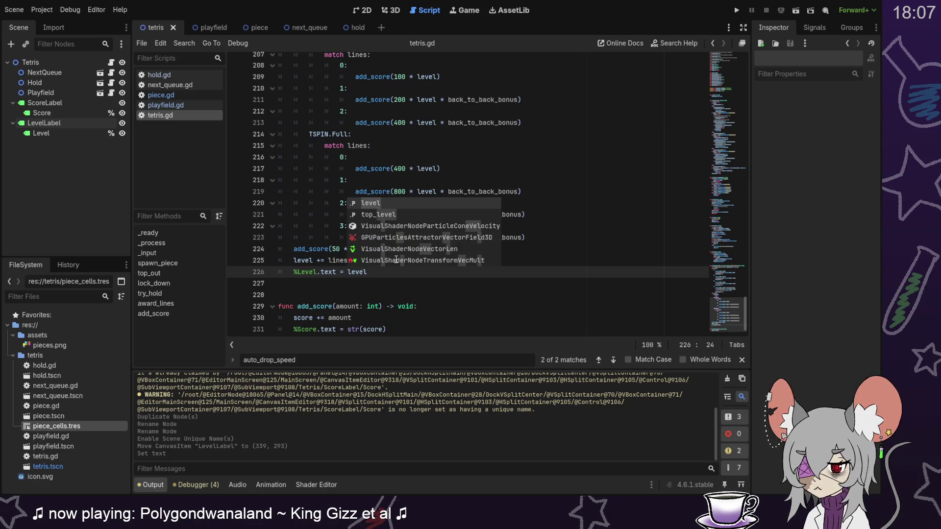
key(BackSpace)
key(BackSpace)
key(BackSpace)
text(str(level))
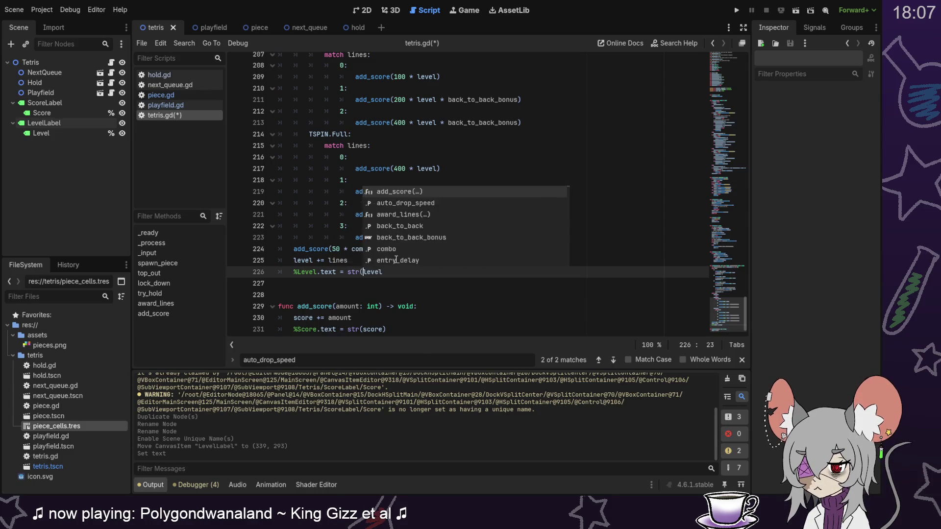
key(ctrl+s)
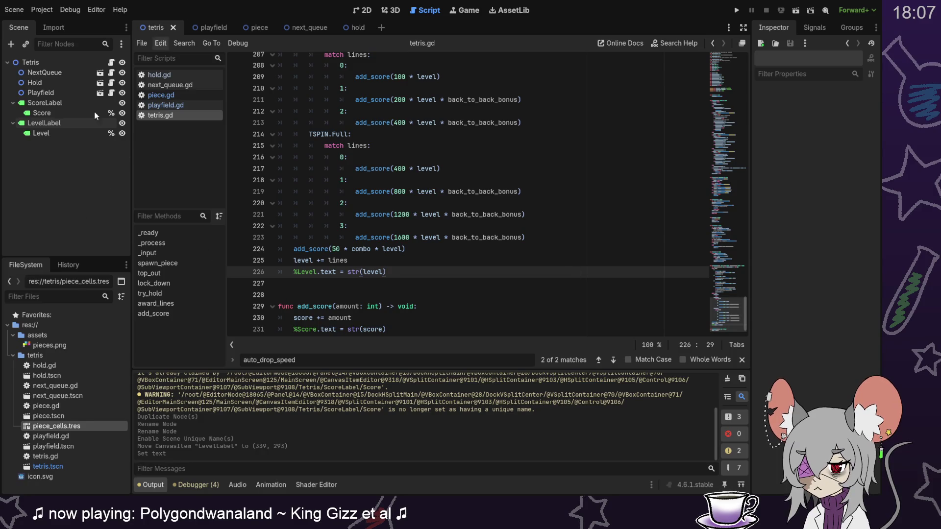
Check the Level node's text, leaving its starting value at 0.
click(54, 136)
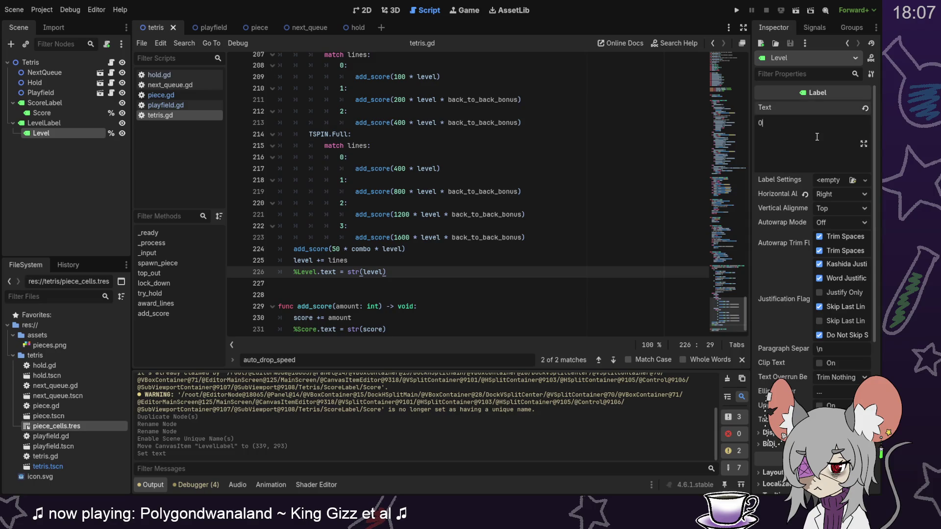
key(BackSpace)
text(1)
key(BackSpace)
text(0)
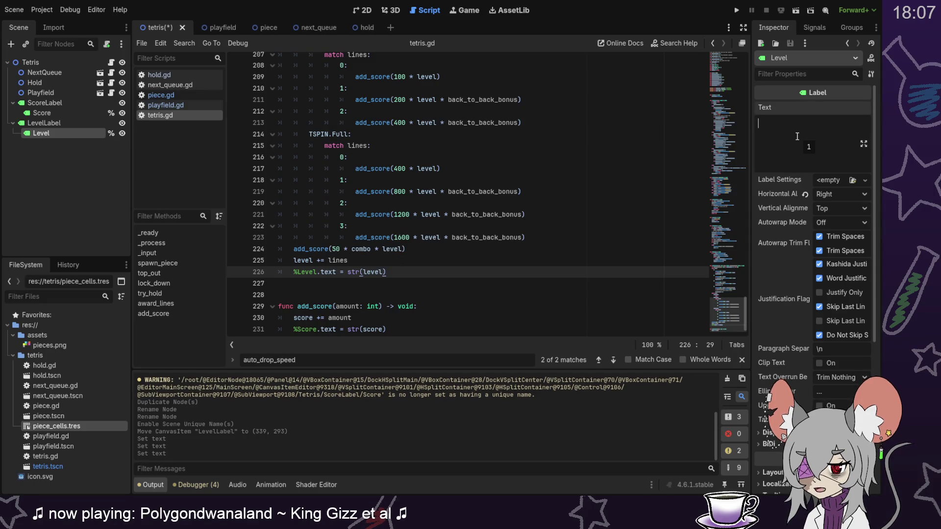
Add '%Level.text = str(level)' at the start of _ready(), save, and run the game.
click(392, 260)
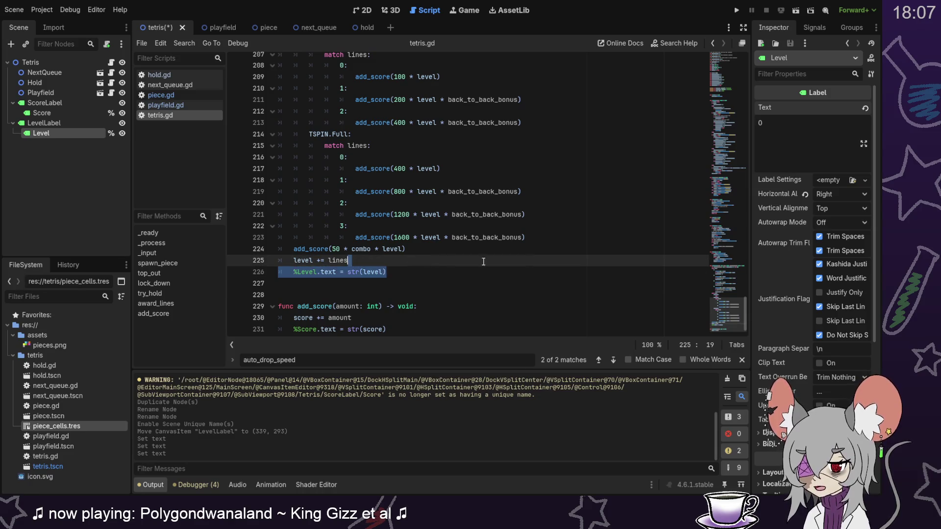
drag(728, 85, 732, 121)
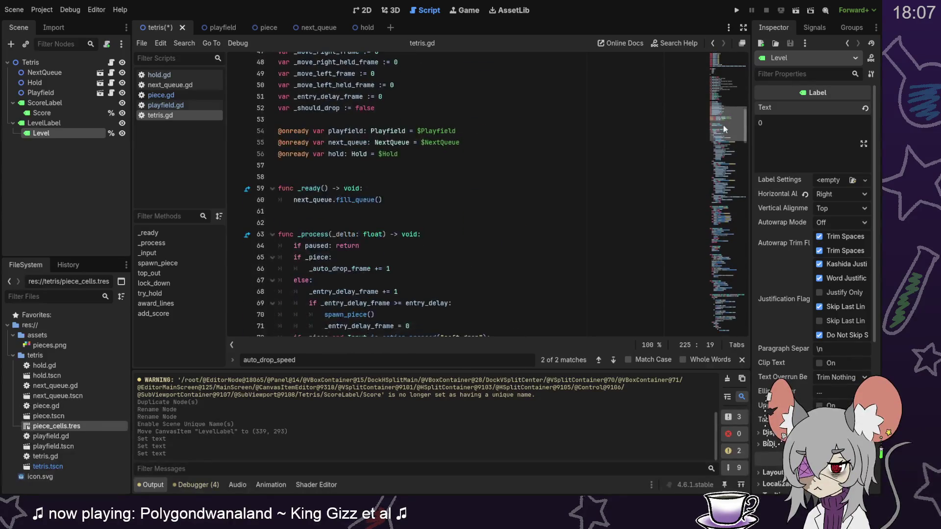
click(409, 187)
key(Return)
text(%Level.text = str(level))
key(ctrl+s)
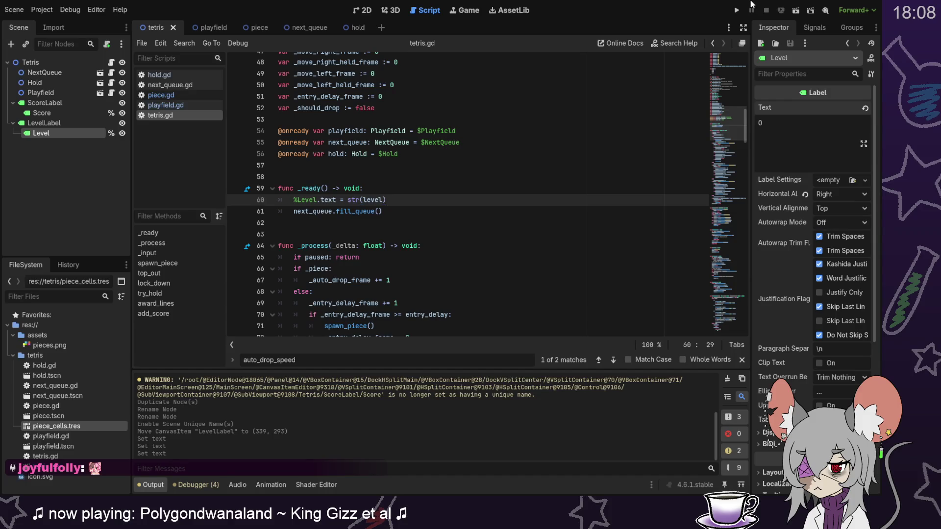
click(736, 10)
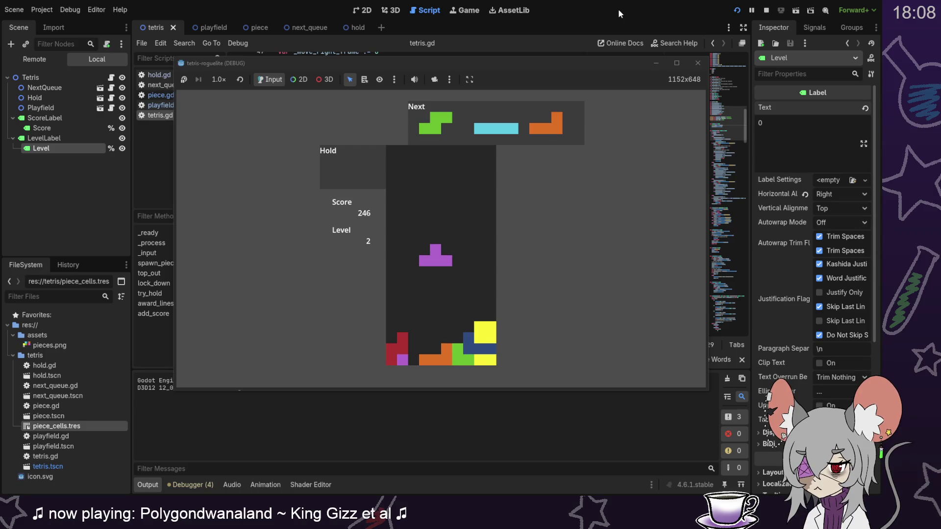
Drop the T and S pieces to clear lines, hold the I, and place the L and Z.
key(Left)
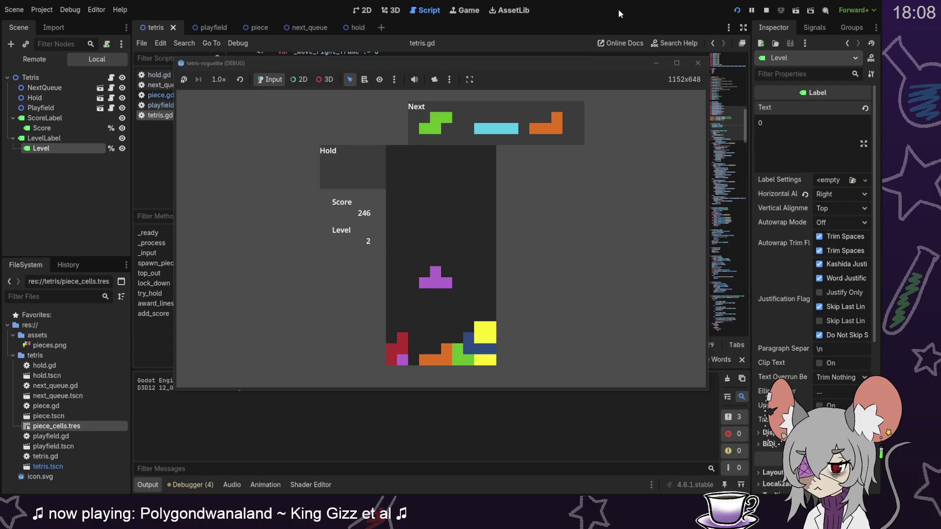
key(space)
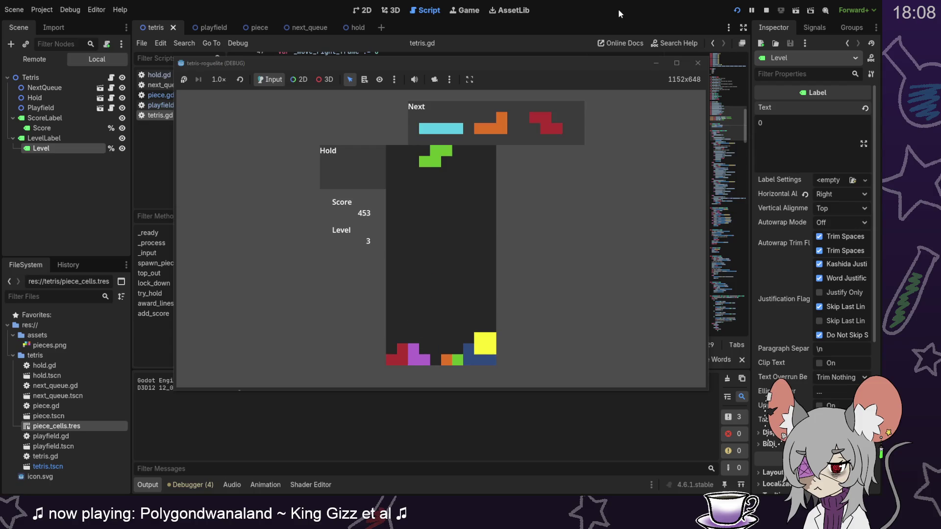
key(Up)
key(Right)
key(Down)
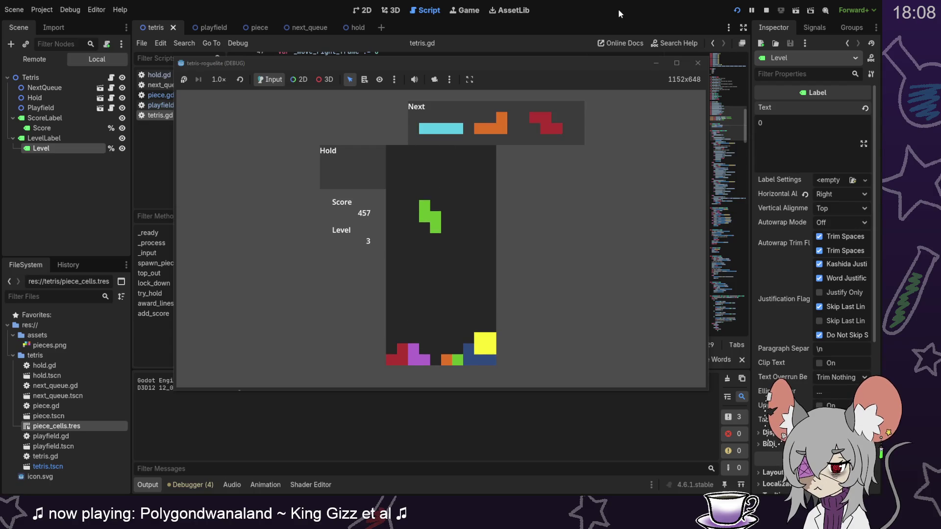
key(space)
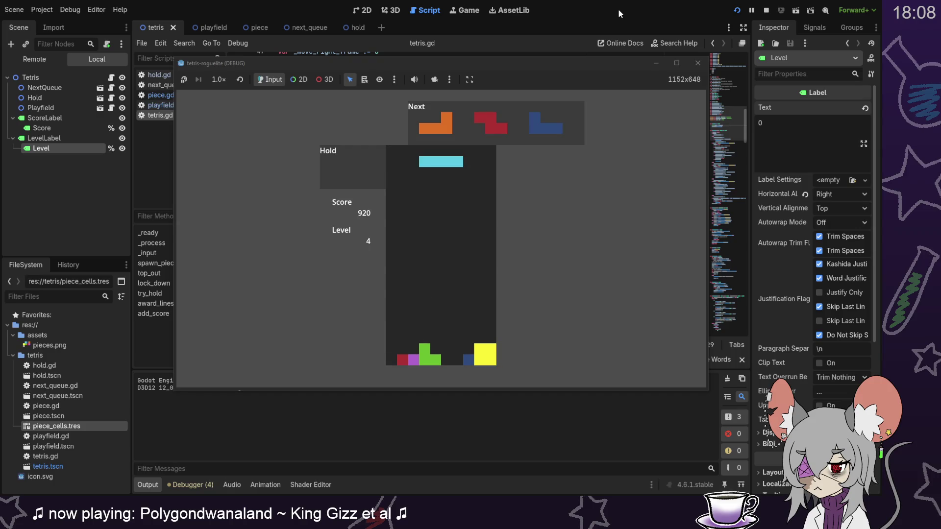
key(c)
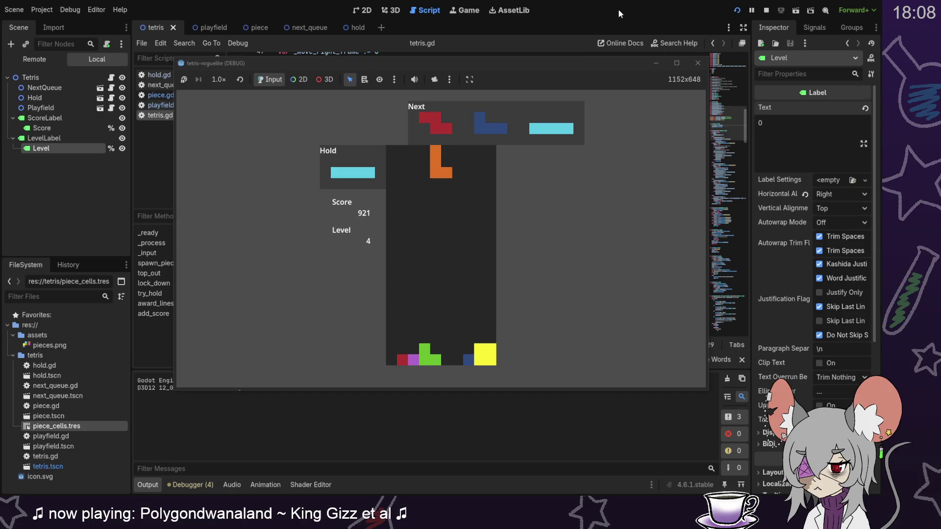
key(Right)
key(Down)
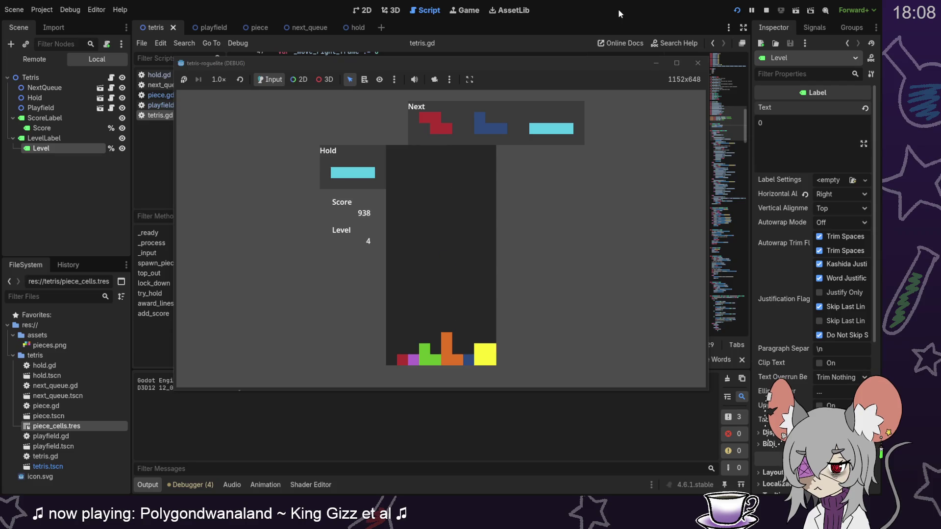
key(Down)
key(Up)
key(Left)
key(Left)
key(Left)
key(Down)
key(Down)
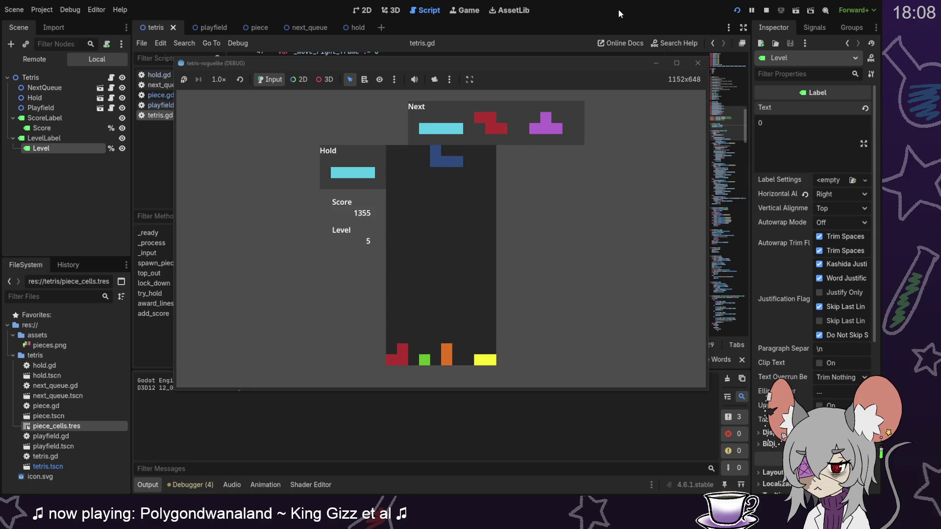
Stack the J, I, Z, T and S pieces, then swap J for the held I and fill the gap.
key(Down)
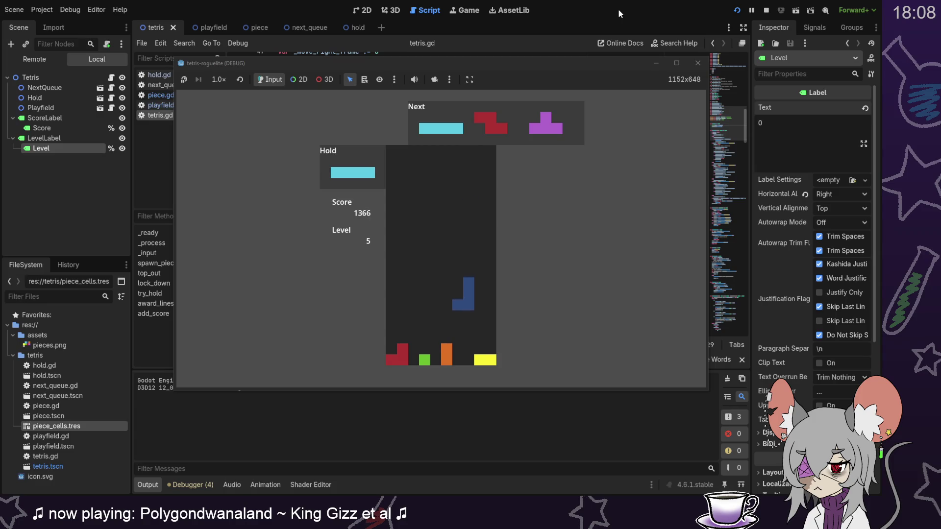
key(Up)
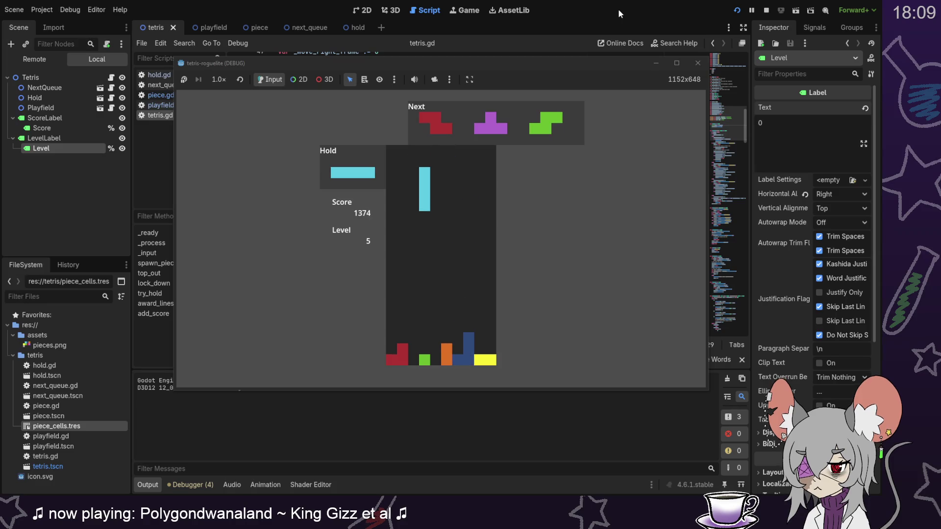
key(Right)
key(Down)
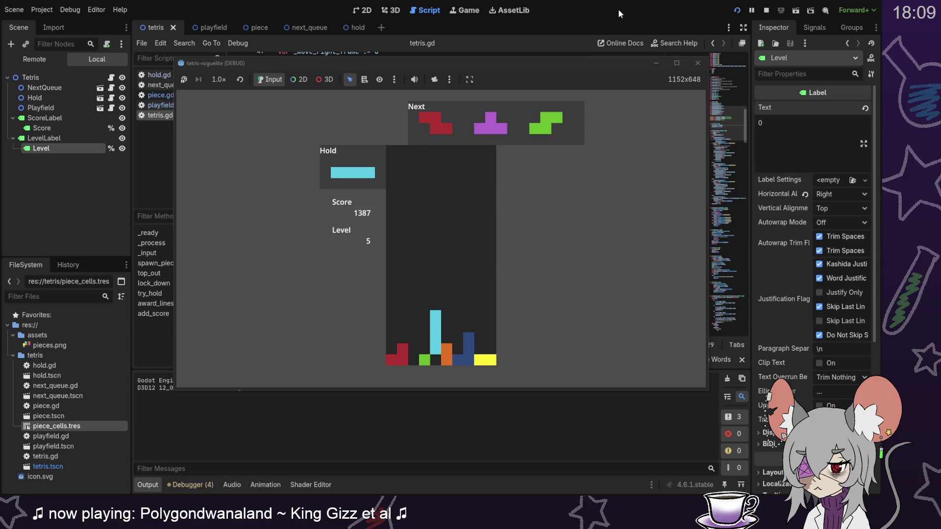
key(Up)
key(Left)
key(Down)
key(Down)
key(Down)
key(Down)
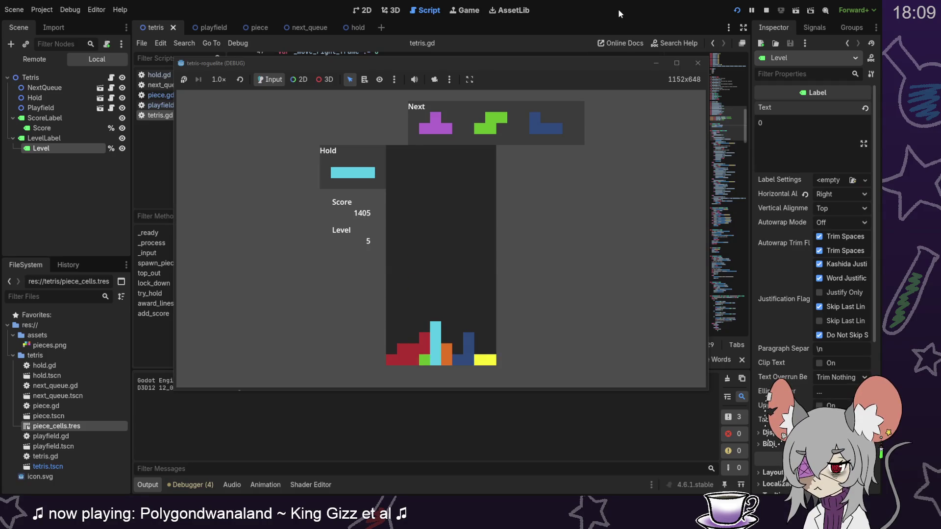
key(Left)
key(Down)
key(Down)
key(Down)
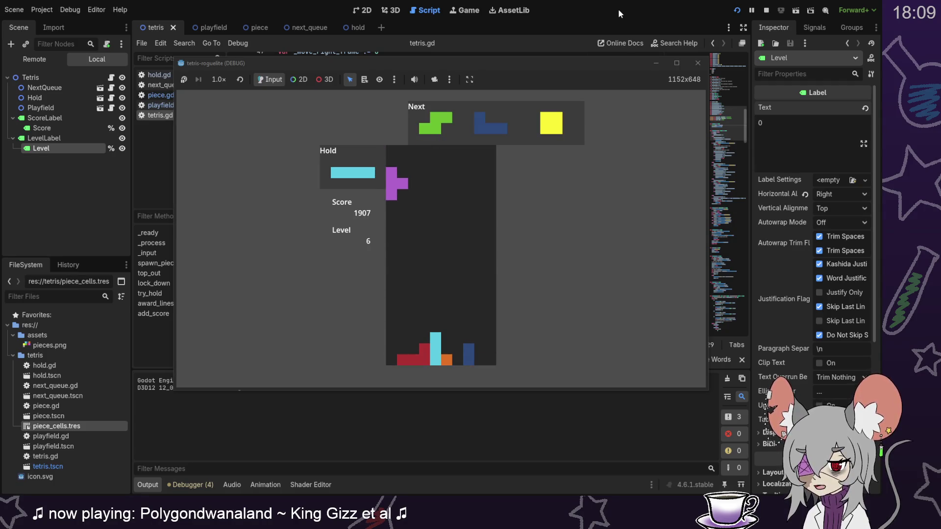
key(Down)
key(Down)
key(Down)
key(Right)
key(Right)
key(Down)
key(Down)
key(Down)
key(Down)
key(Down)
key(Down)
key(c)
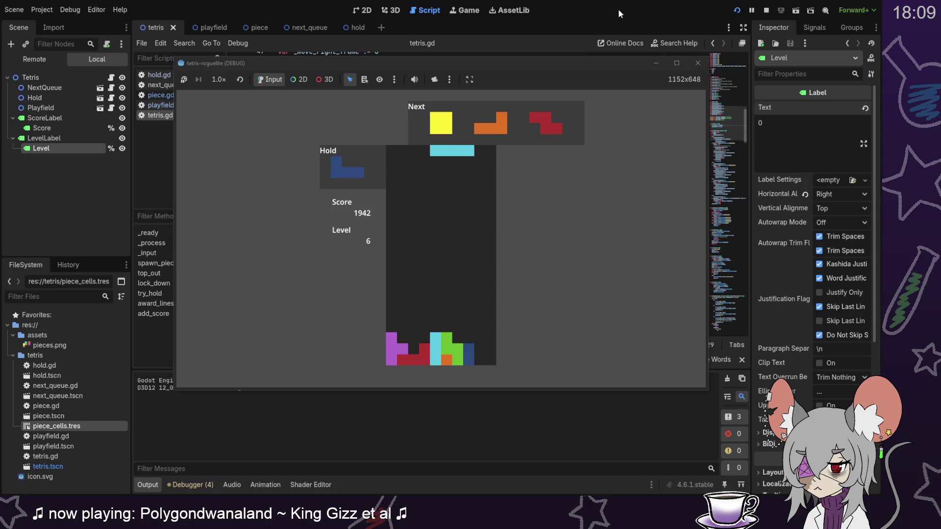
key(Left)
key(Left)
key(Right)
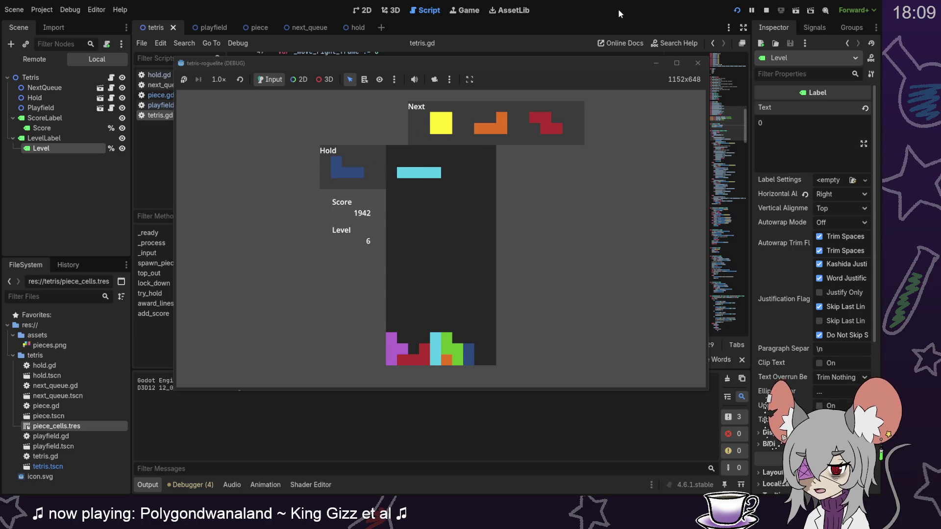
key(Down)
key(Down)
key(Down)
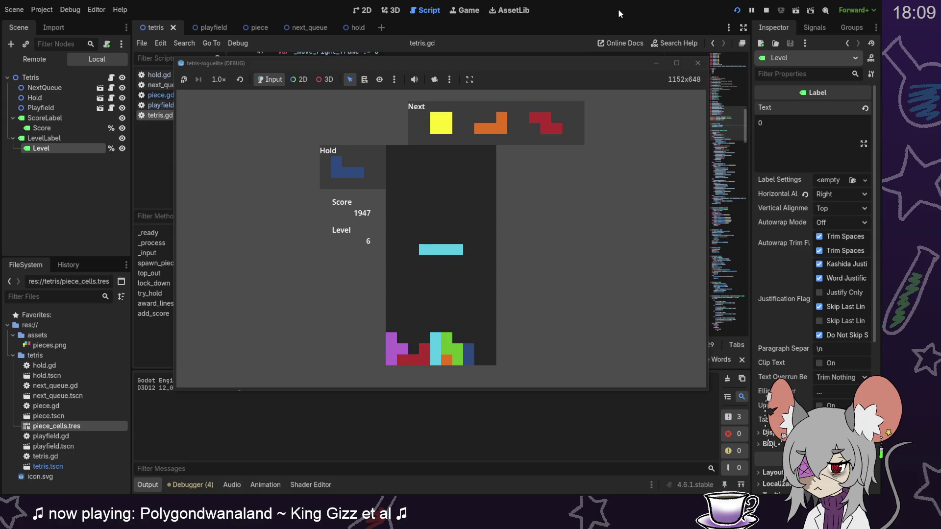
key(Down)
key(Down)
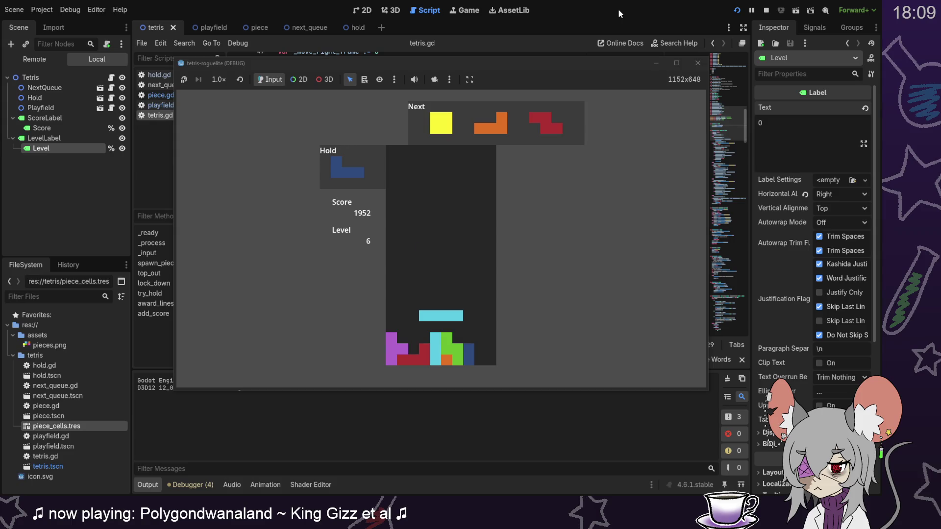
Clear two lines with the O piece and keep stacking J, I, L and T pieces as Level rises.
key(Right)
key(Right)
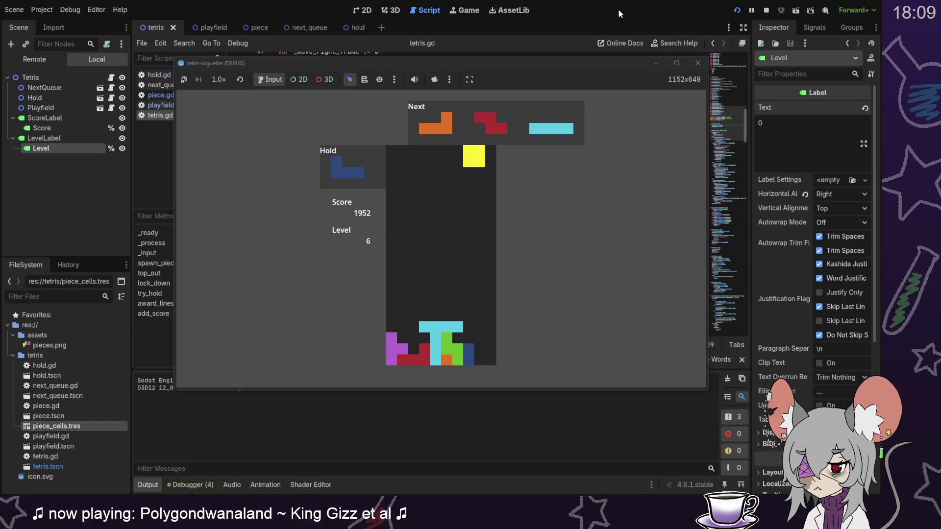
key(Down)
key(Down)
key(Down)
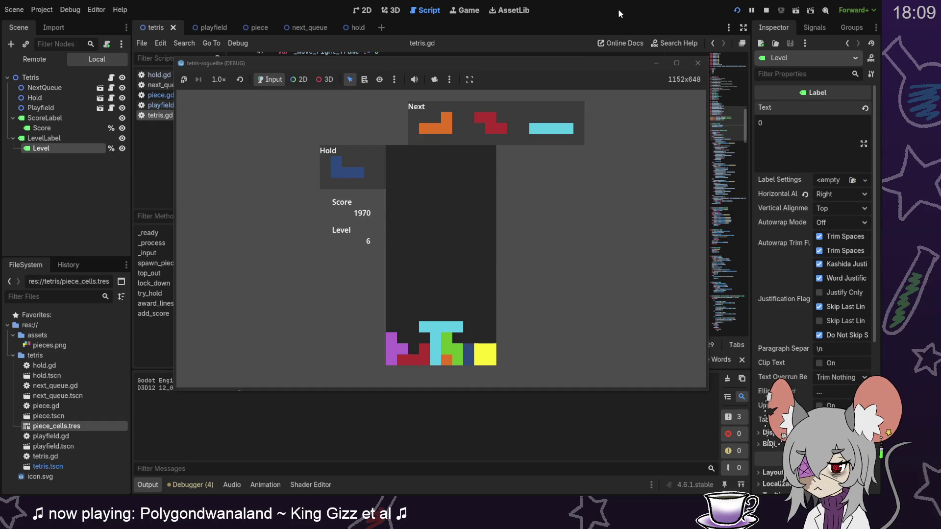
key(Right)
key(Right)
key(Right)
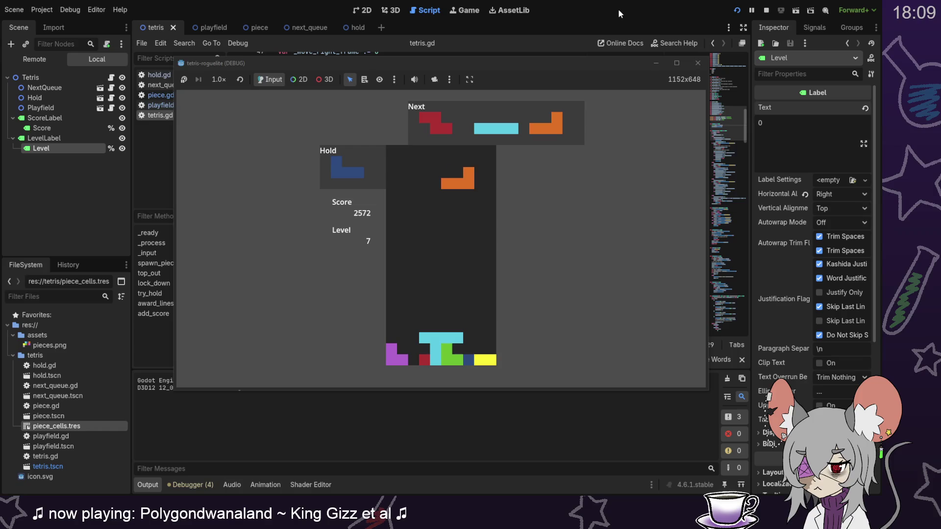
key(Down)
key(Down)
key(Down)
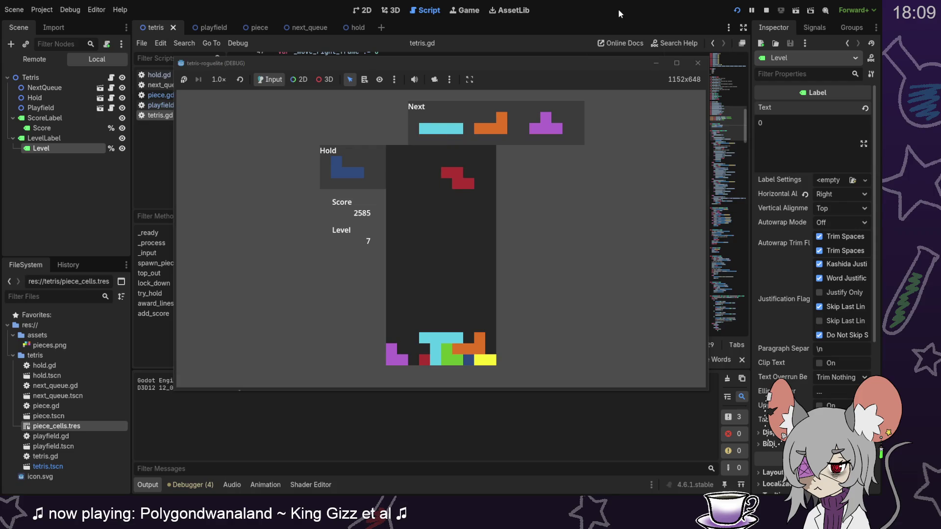
key(Right)
key(Up)
key(Down)
key(Right)
key(Left)
key(Left)
key(c)
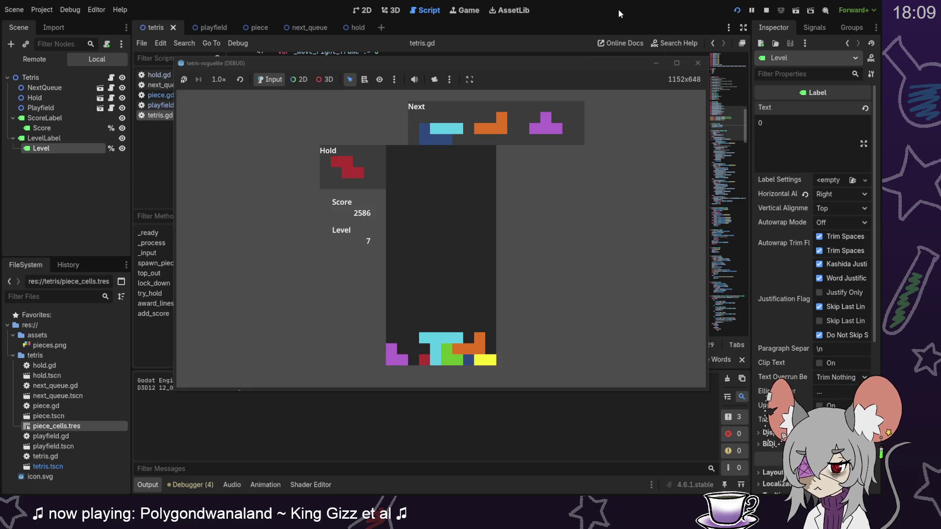
key(Up)
key(Up)
key(Down)
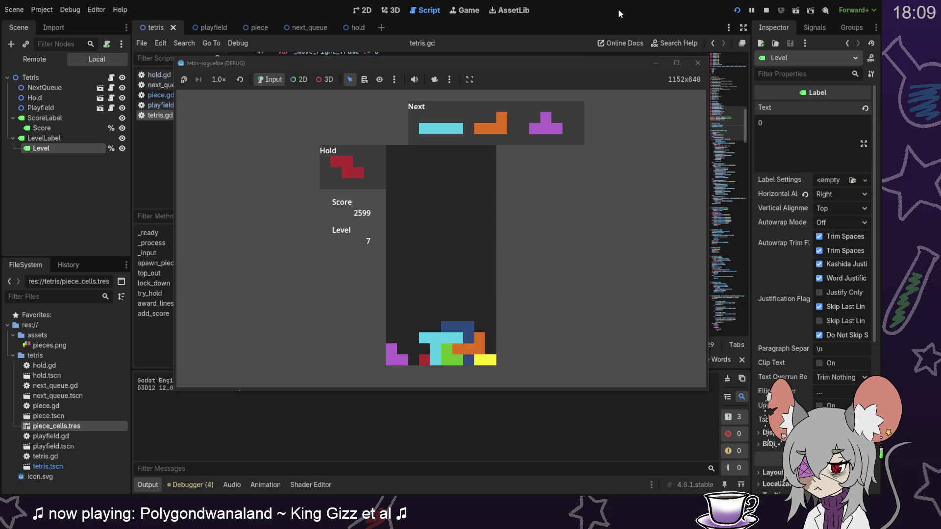
key(Down)
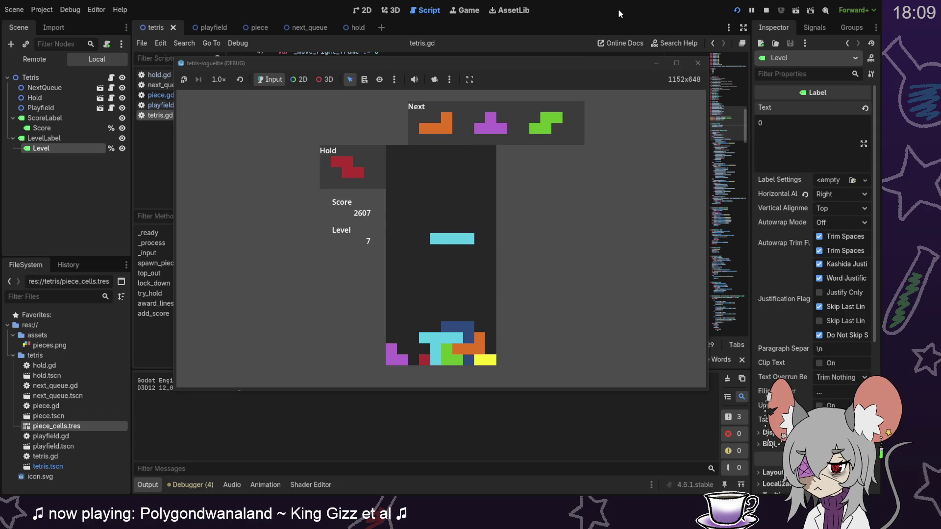
key(Up)
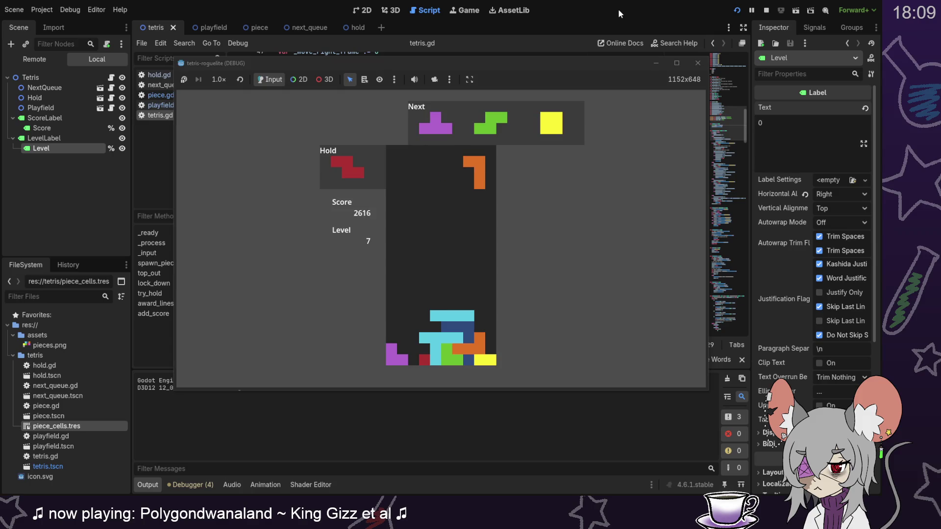
key(Down)
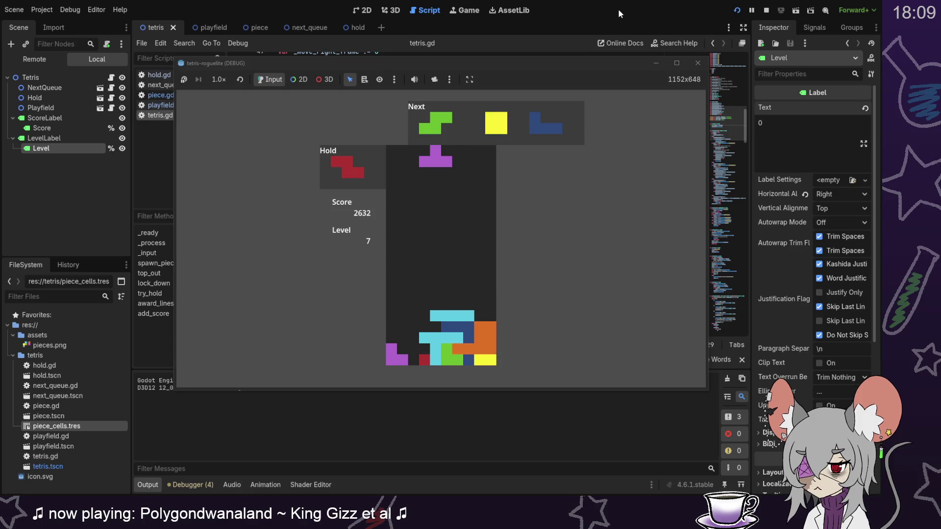
key(Up)
key(Down)
key(Down)
key(Down)
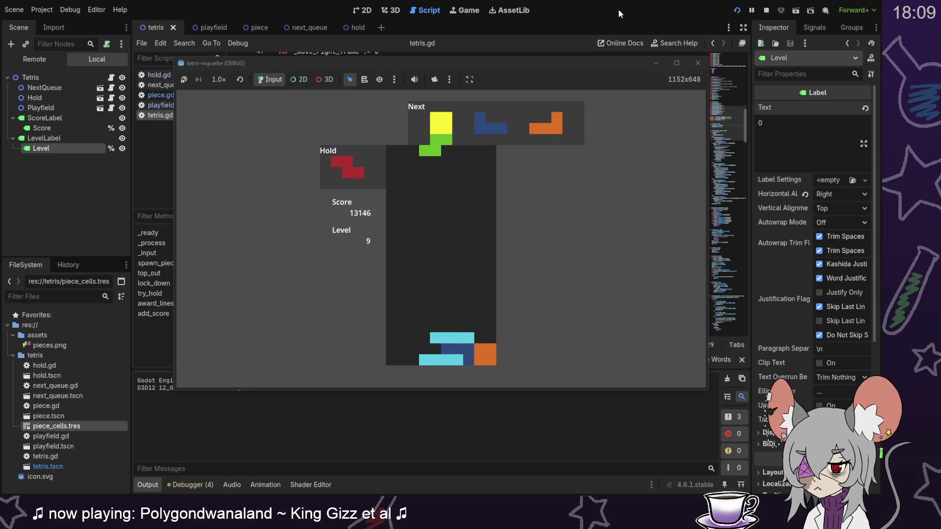
Place the S, O, J and L pieces, then drop an upright I against the left wall to clear lines.
key(Left)
key(Left)
key(Down)
key(Down)
key(Down)
key(Down)
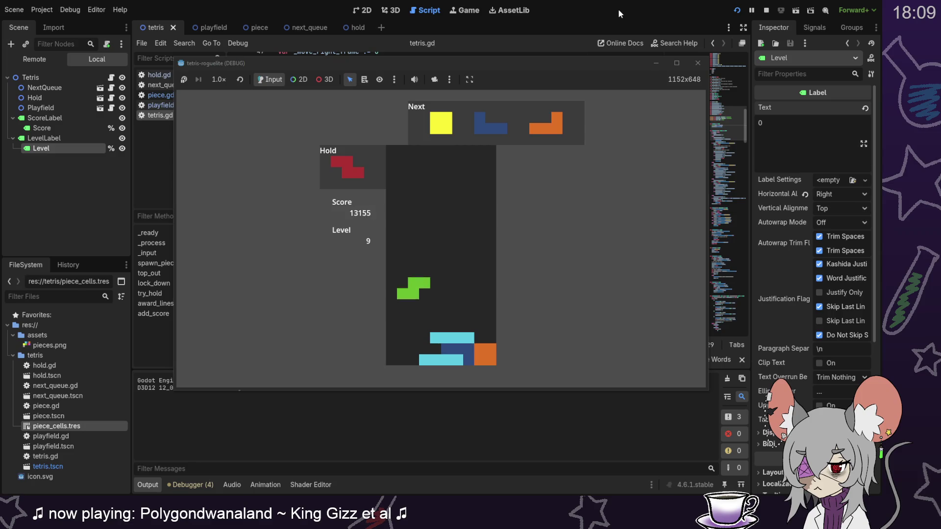
key(Down)
key(Down)
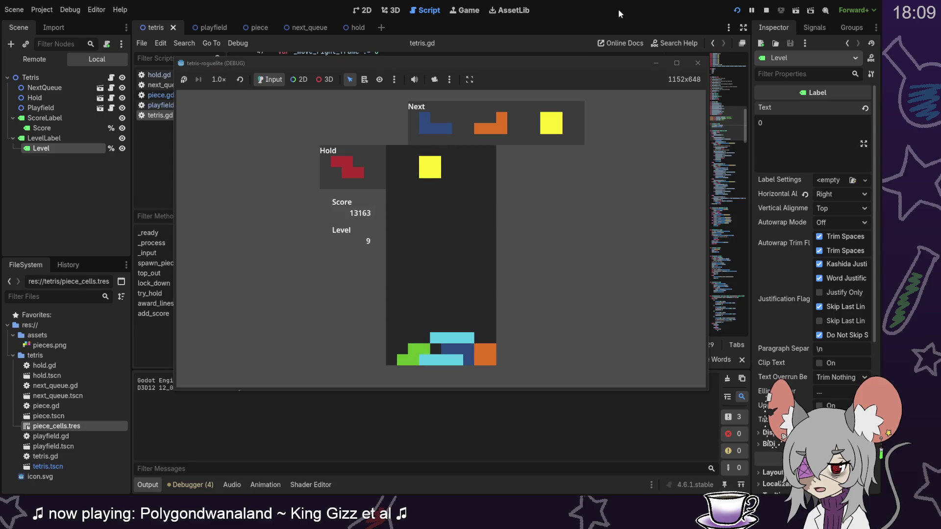
key(Right)
key(Right)
key(Right)
key(Down)
key(Down)
key(Down)
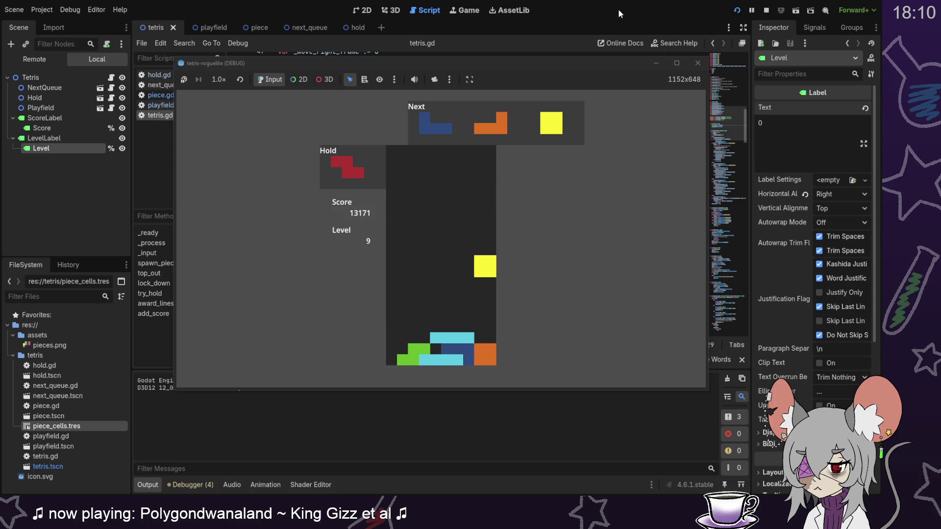
key(Right)
key(Right)
key(Down)
key(Down)
key(Down)
key(Up)
key(Up)
key(Left)
key(Down)
key(Down)
key(Down)
key(Down)
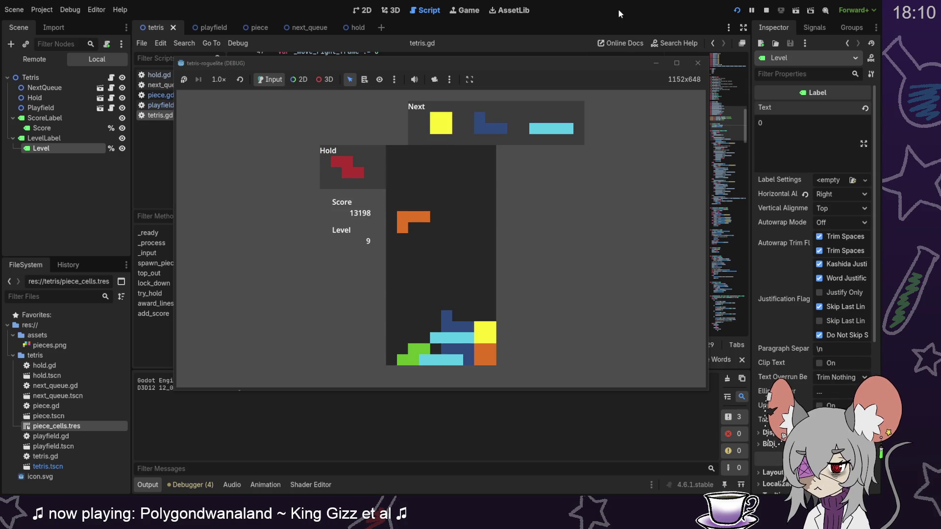
key(Right)
key(Right)
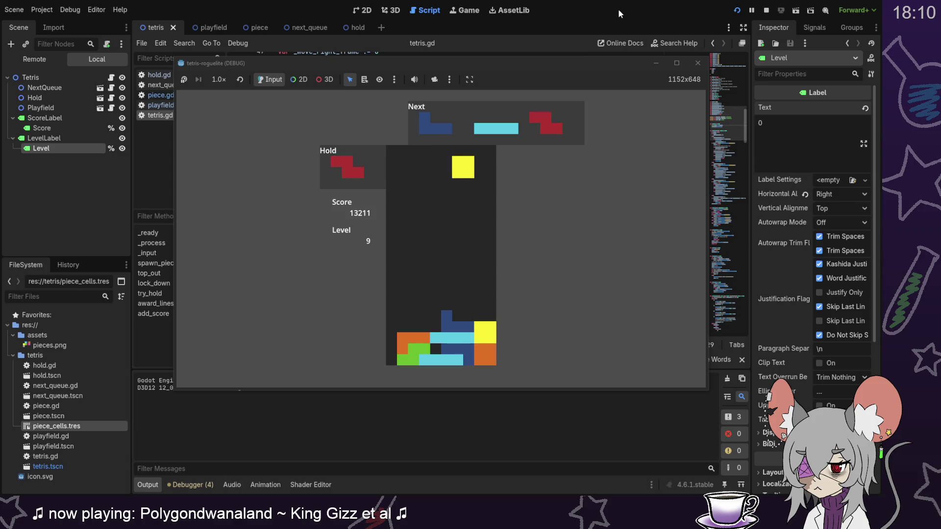
key(Down)
key(Down)
key(Down)
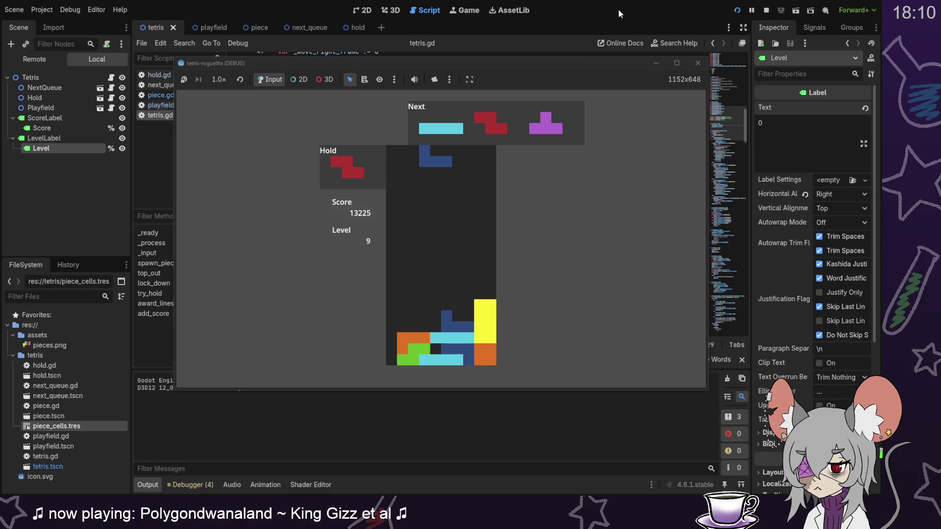
key(Down)
key(Down)
key(Down)
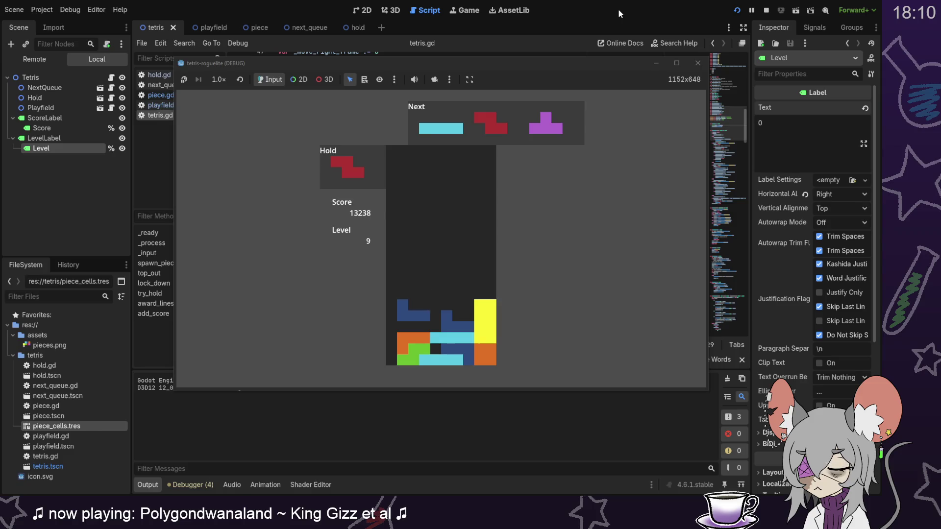
key(Left)
key(Up)
key(Left)
key(Left)
key(Left)
key(Down)
key(Down)
key(Down)
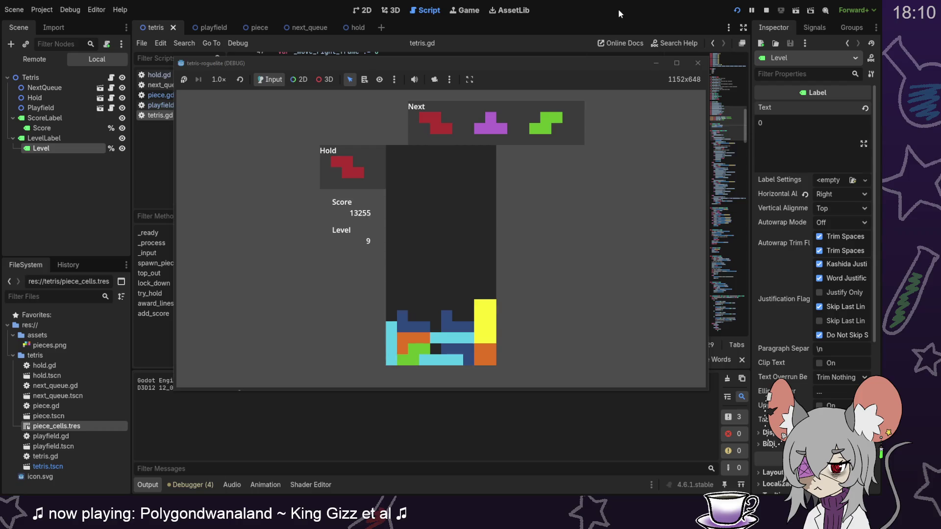
Drop the Z, the right-pointing T against the left wall, and the upright S.
key(Right)
key(Down)
key(Down)
key(Down)
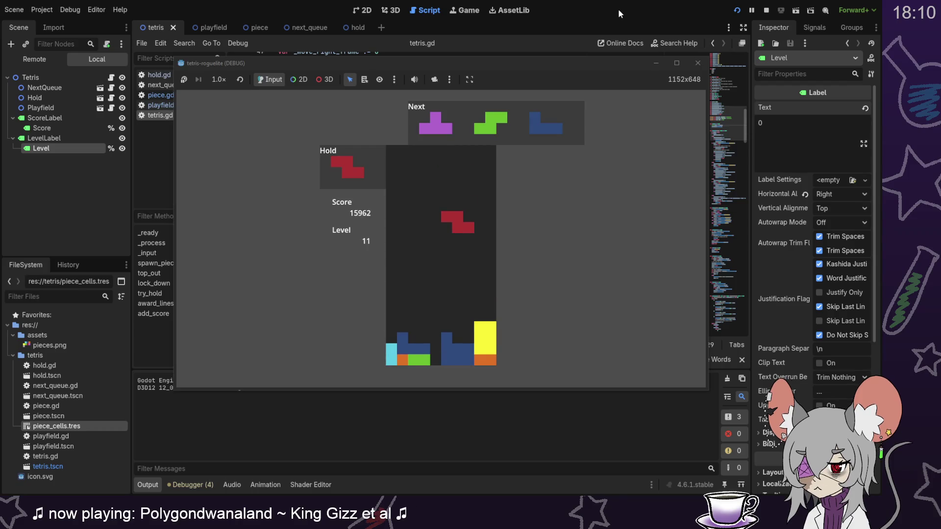
key(Left)
key(Up)
key(Left)
key(Down)
key(Down)
key(Down)
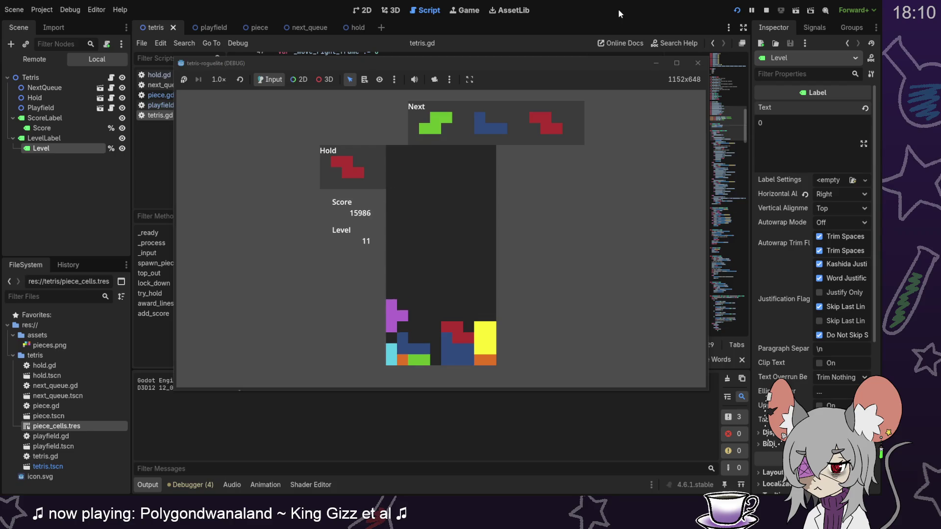
key(Up)
key(Right)
key(Down)
key(Down)
key(Down)
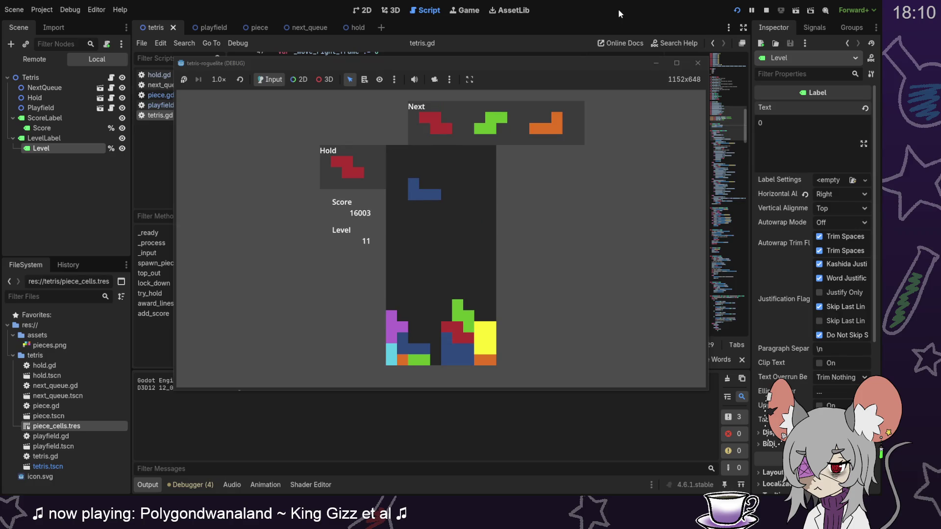
Stack the J, Z, S and L pieces, then drop a vertical I for a four-line clear to Level 15.
key(Down)
key(Down)
key(Down)
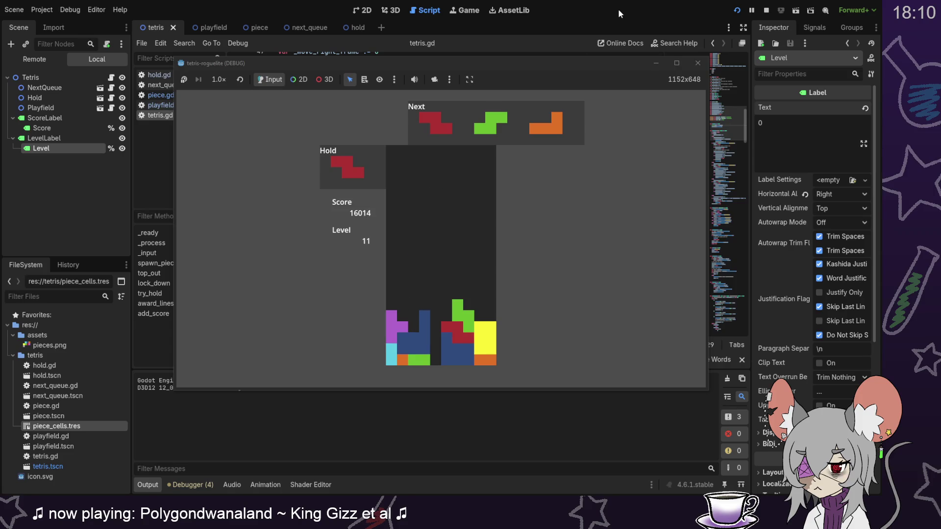
key(Right)
key(Right)
key(Down)
key(Down)
key(Down)
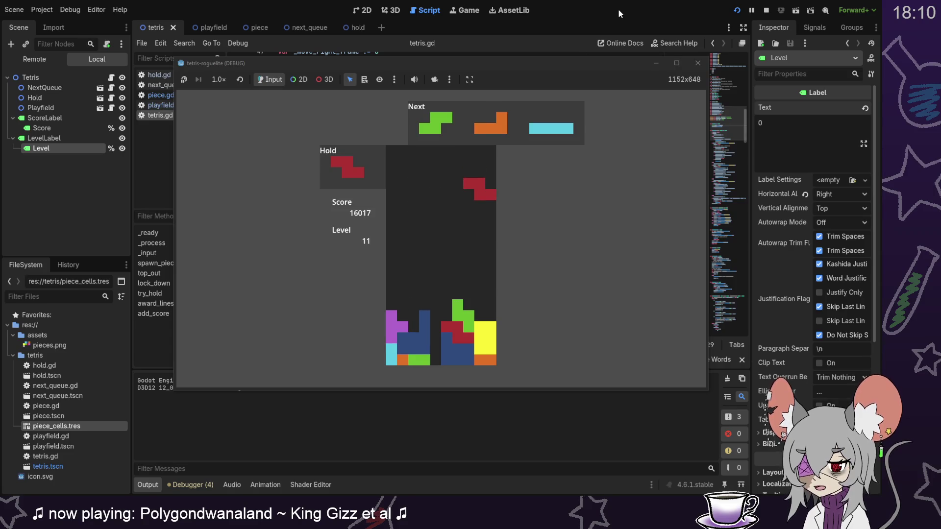
key(Up)
key(Down)
key(Down)
key(Down)
key(Down)
key(Down)
key(Down)
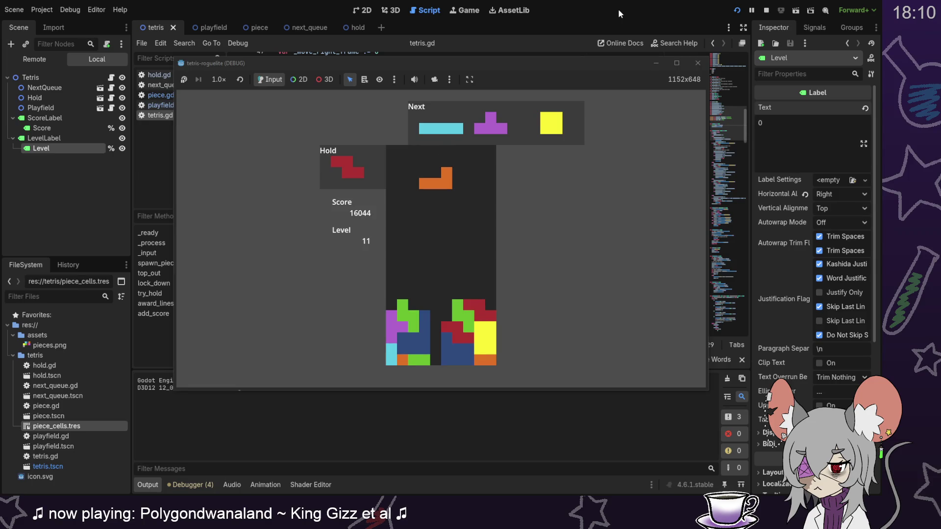
key(Up)
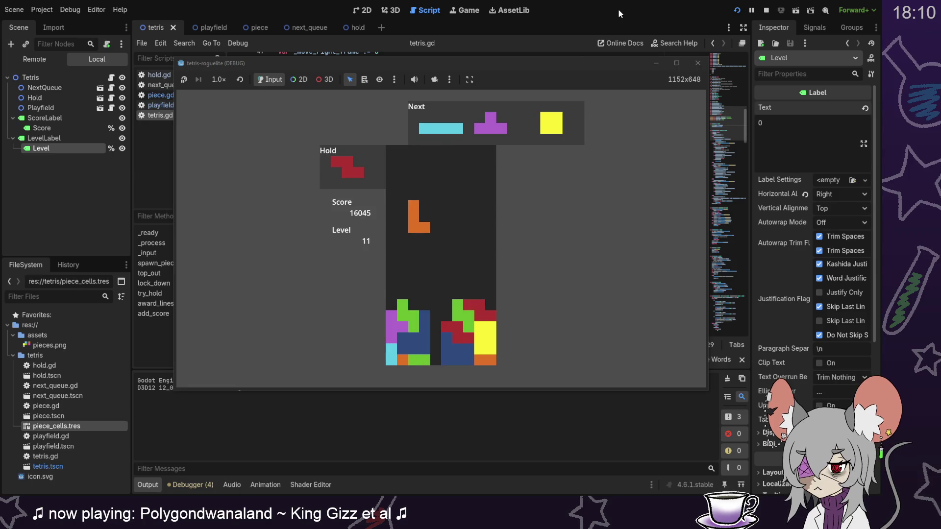
key(Down)
key(Down)
key(Down)
key(Up)
key(Down)
key(Down)
key(Down)
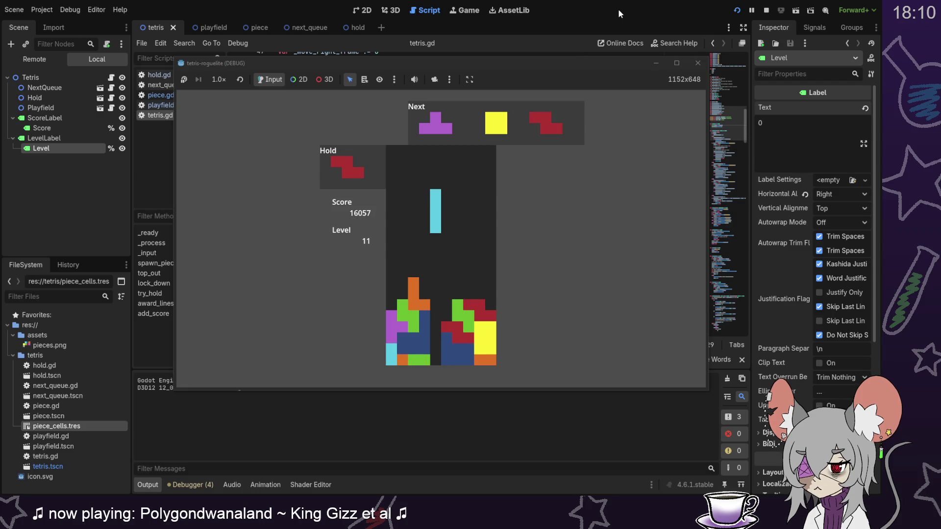
key(Down)
key(Down)
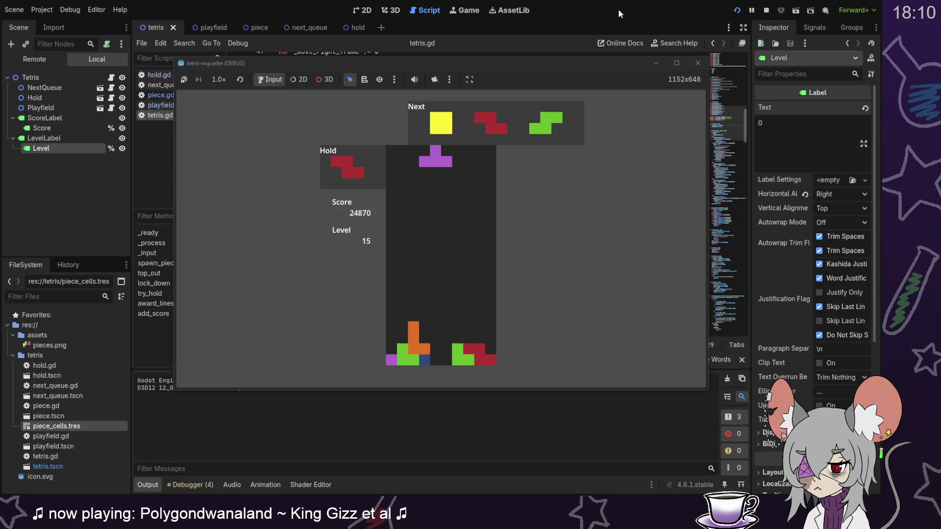
Put the purple T into hold and stack the red Z vertically on the left.
key(Up)
key(Left)
key(Left)
key(Right)
key(Right)
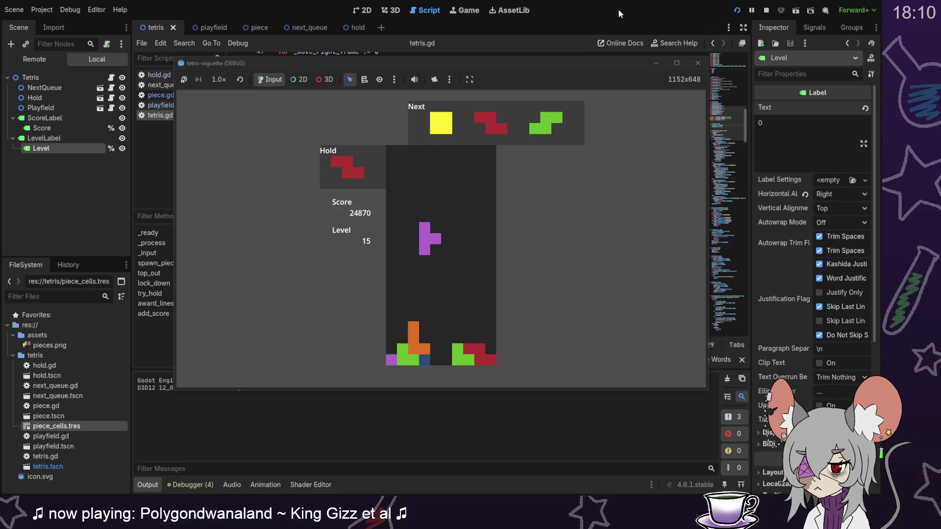
key(c)
key(Up)
key(Left)
key(Down)
key(Down)
key(Down)
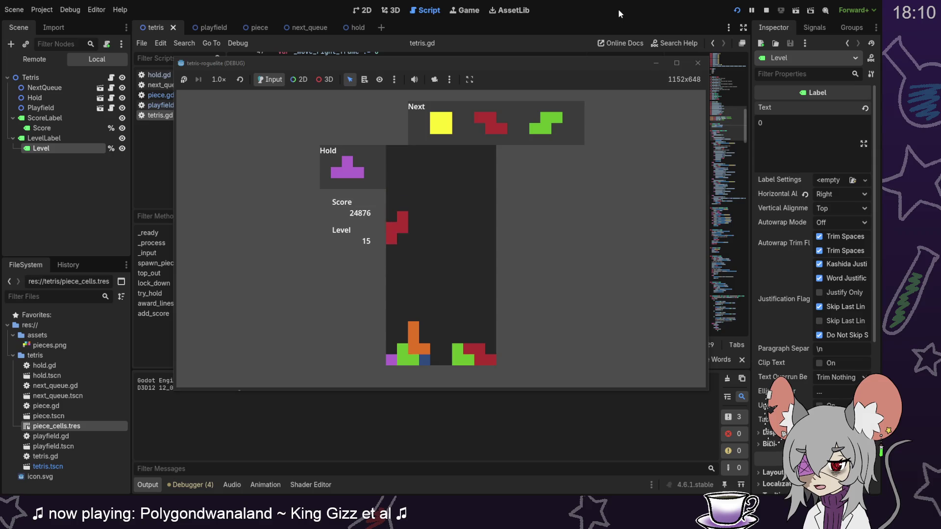
Drop the yellow O to clear a line, then position the green S and next O.
key(Down)
key(Down)
key(Down)
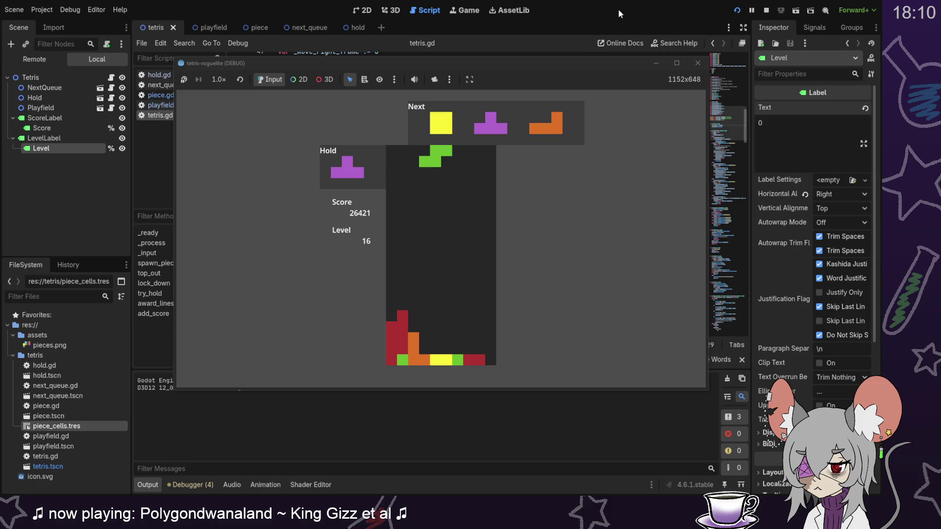
key(Up)
key(Left)
key(Right)
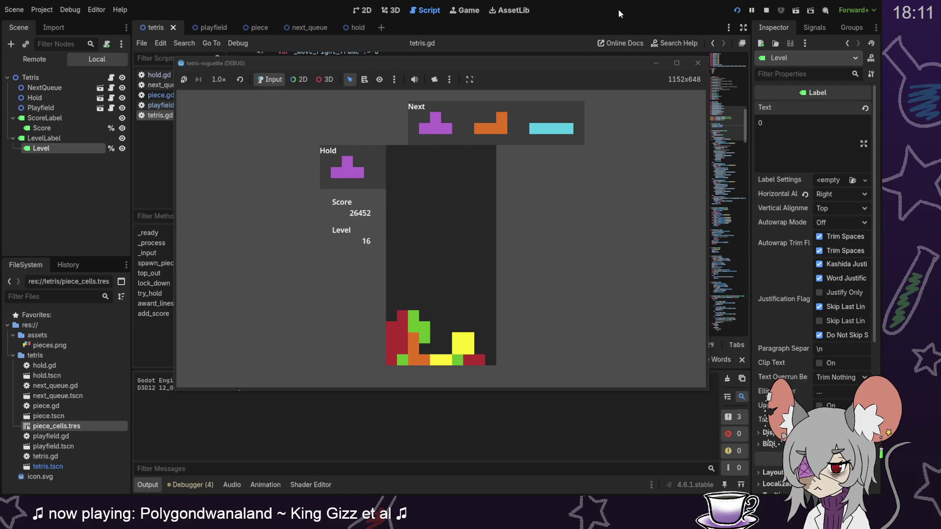
Drop the purple T down the right wall and the cyan I onto the stack.
key(Up)
key(Right)
key(Right)
key(Right)
key(Down)
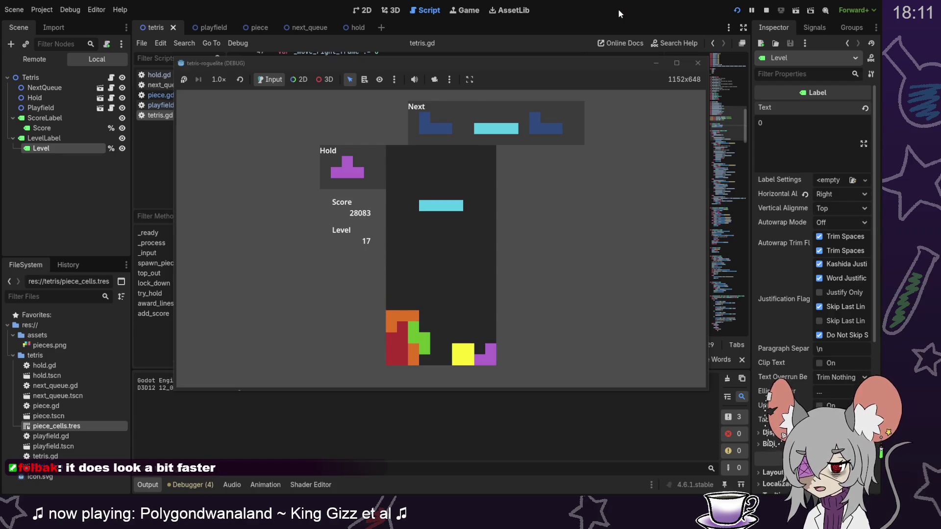
key(Left)
key(Left)
key(Left)
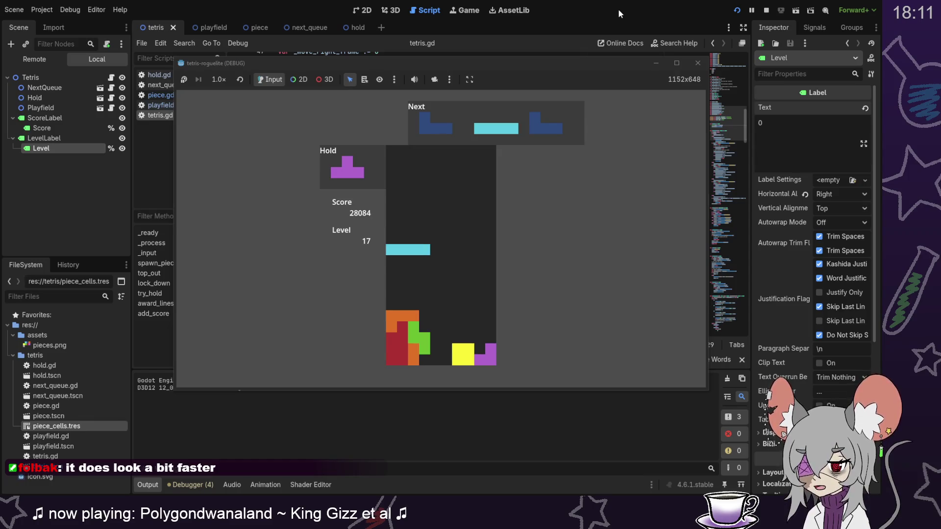
key(space)
Place two blue J pieces and drop a vertical cyan I into the gap, clearing a line.
key(Up)
key(Down)
key(Left)
key(Up)
key(Down)
key(Down)
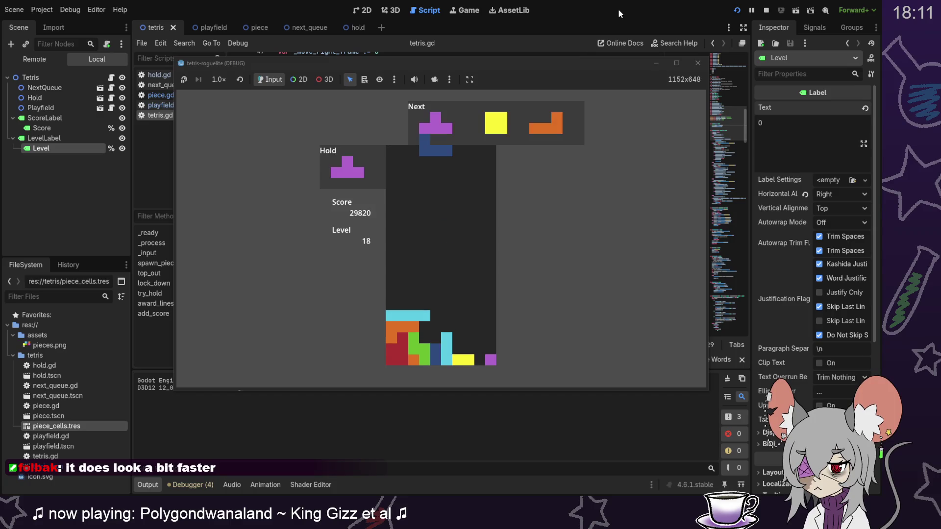
key(Up)
key(Up)
key(Right)
key(Down)
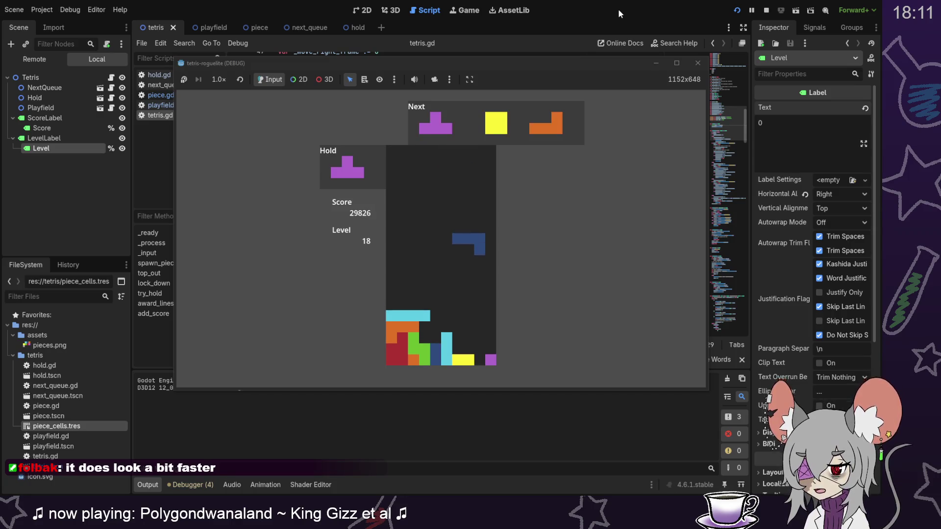
key(Down)
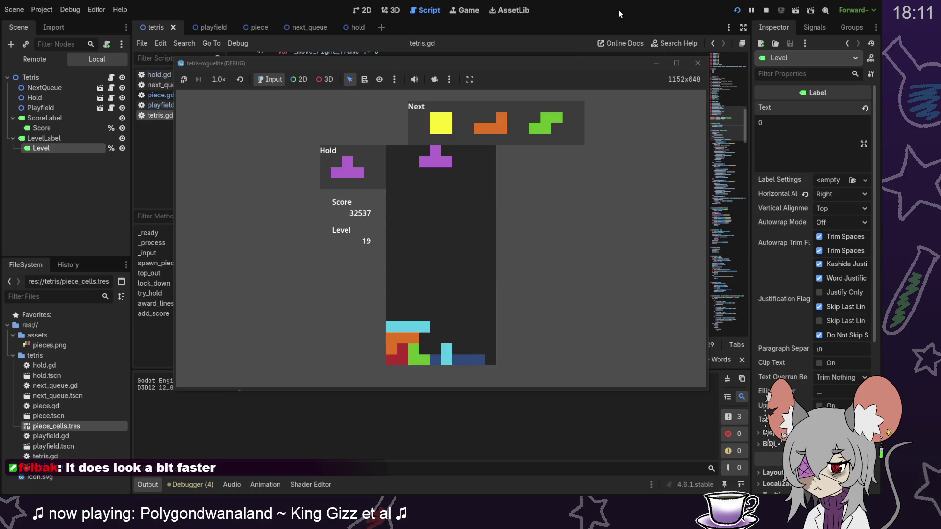
Lock the purple piece, drop the yellow O and slot the orange L down the well.
key(Down)
key(Right)
key(Right)
key(Down)
key(Right)
key(Right)
key(Down)
Clear two lines with an upright green S and the held purple T, swapped for the red Z.
key(Right)
key(Down)
key(Up)
key(Right)
key(Right)
key(Down)
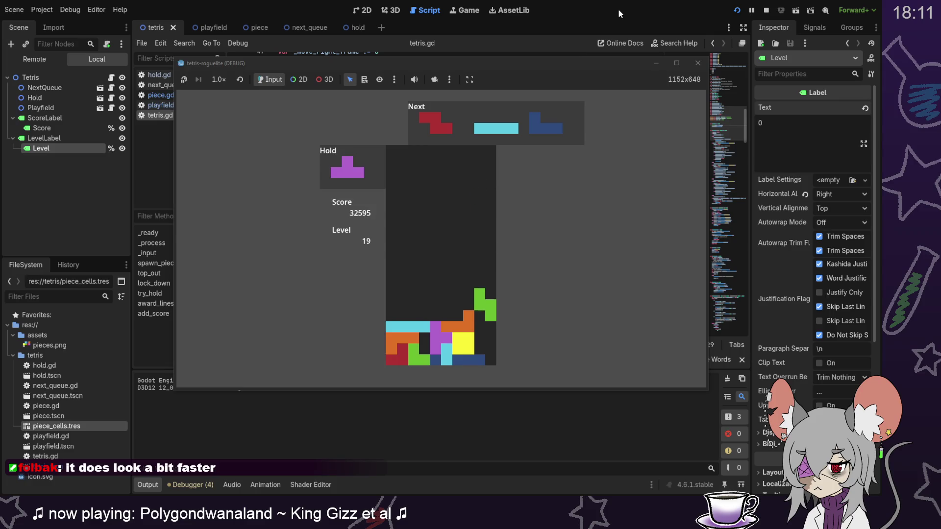
key(Left)
key(Left)
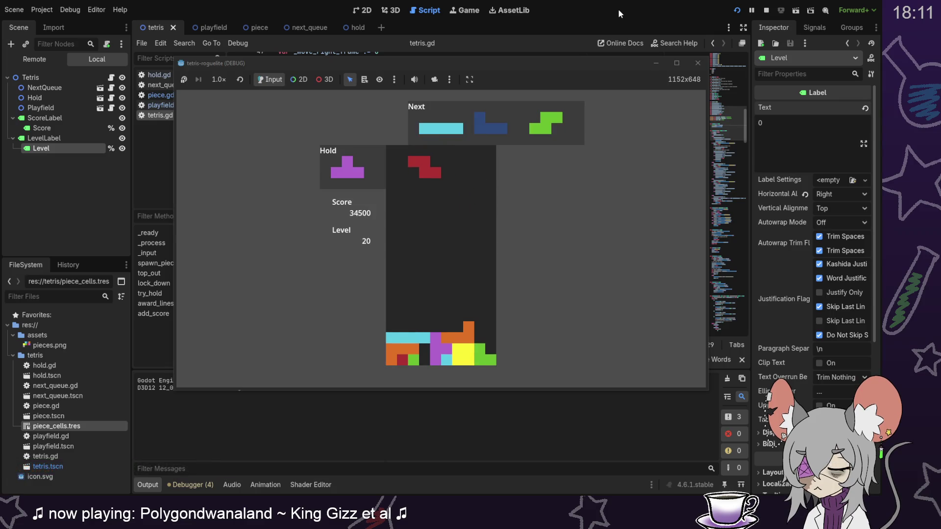
key(c)
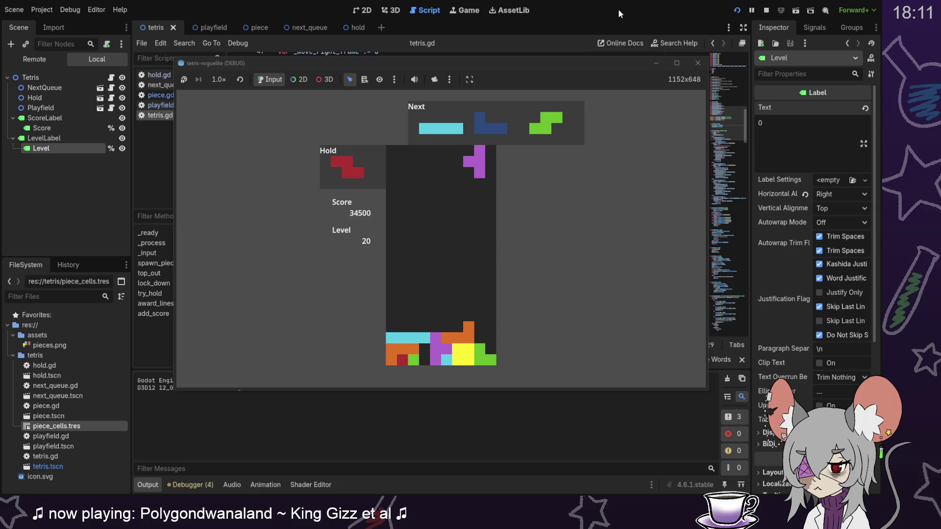
key(Down)
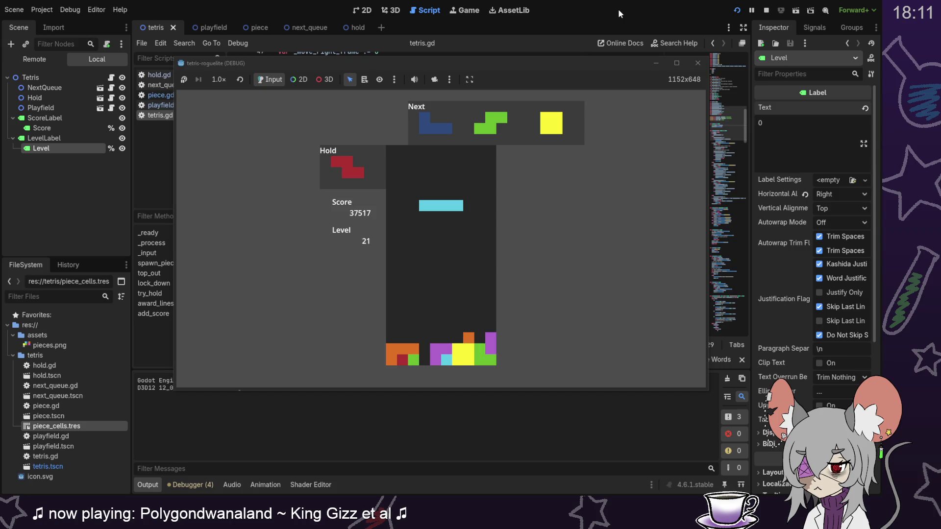
Drop the cyan I, blue J and green S down the well, reaching Level 23.
key(Up)
key(Down)
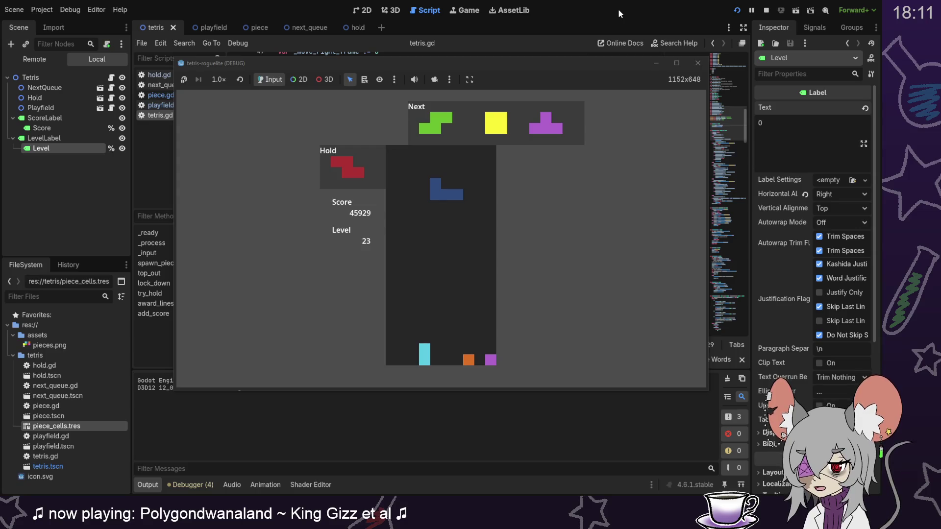
key(Down)
key(Down)
key(Right)
key(Down)
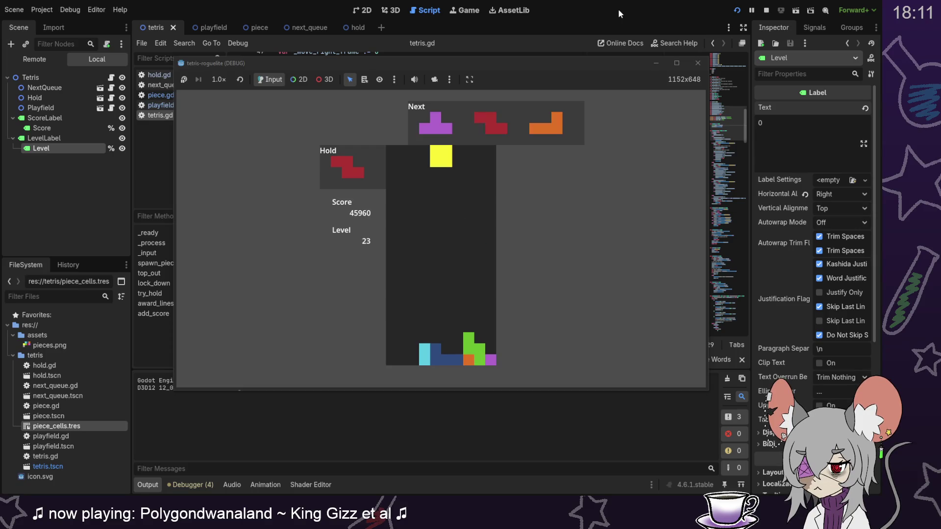
key(Right)
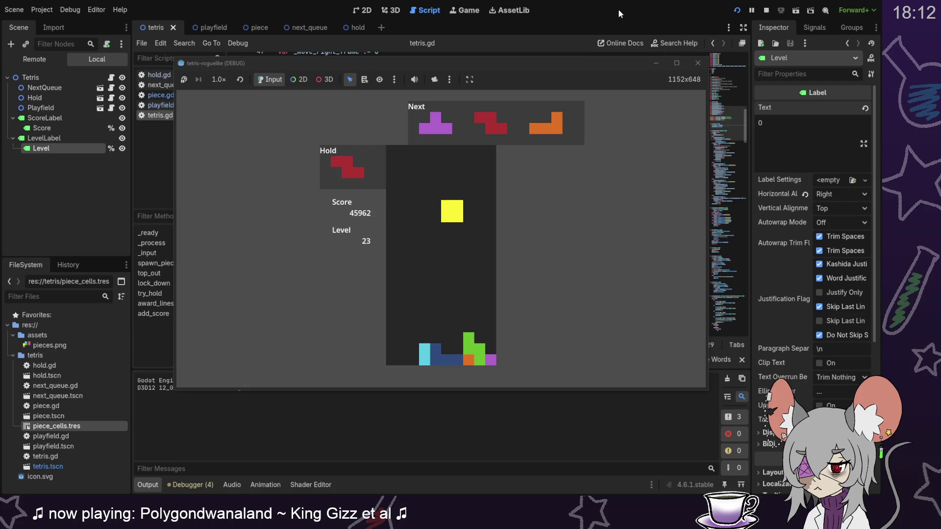
Lock the yellow O and drop a rotated purple T at the bottom right.
key(Down)
key(Right)
key(Right)
key(Up)
key(Down)
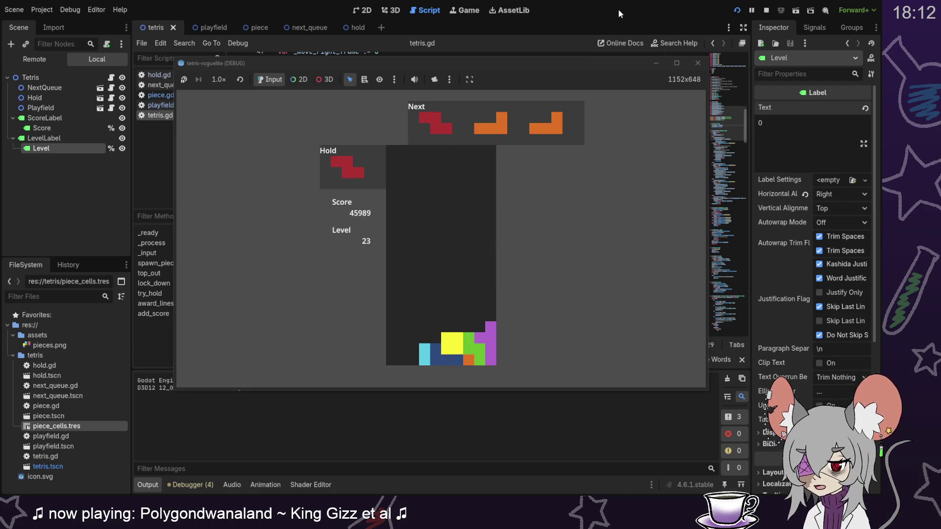
Stand the red Z on the right edge and drop the orange L to clear lines.
key(Up)
key(Right)
key(Right)
key(Right)
key(Down)
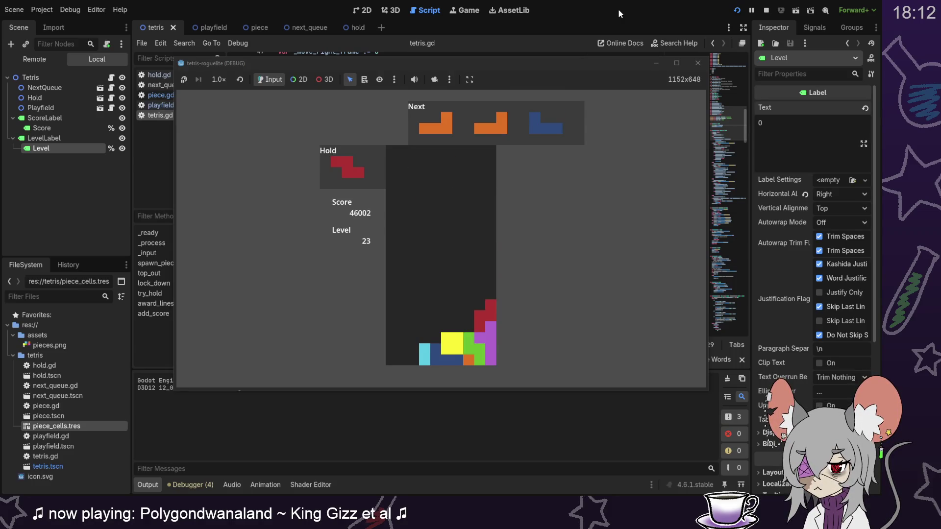
key(Left)
key(Left)
key(Left)
key(Down)
key(Down)
key(Down)
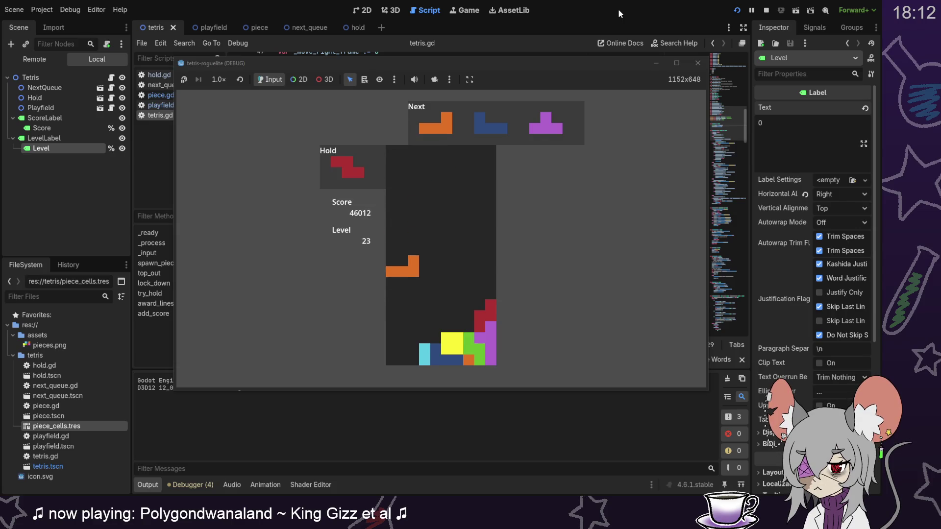
Place the orange L and blue J bottom-left, then hard-drop the purple T to clear rows.
key(Up)
key(Left)
key(Down)
key(Down)
key(Down)
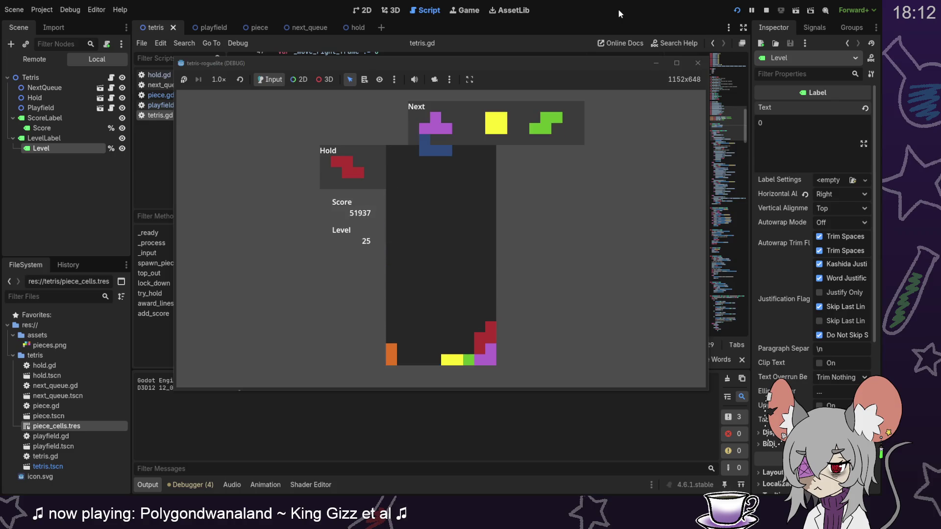
key(Down)
key(Down)
key(Down)
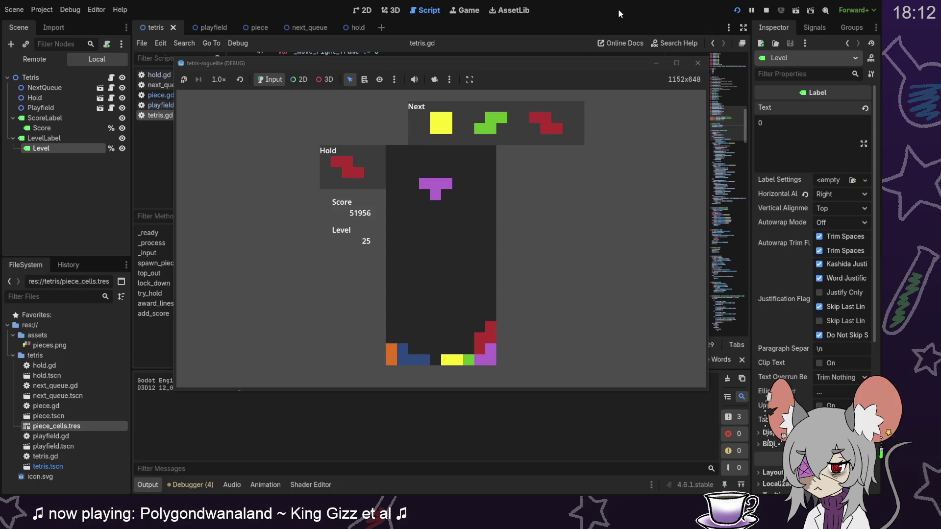
key(Down)
key(Down)
key(Down)
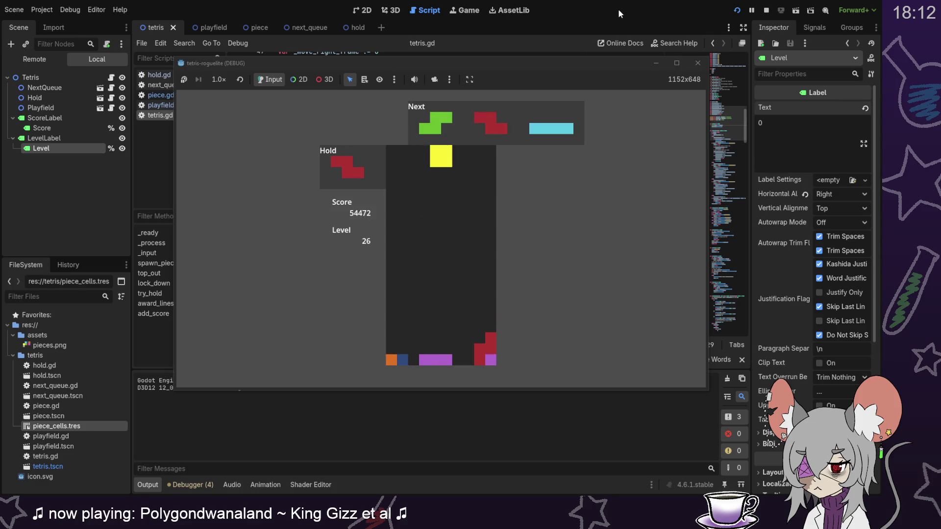
Drop the yellow O, the green S on the right and an upright cyan I to the bottom.
key(Down)
key(Down)
key(Down)
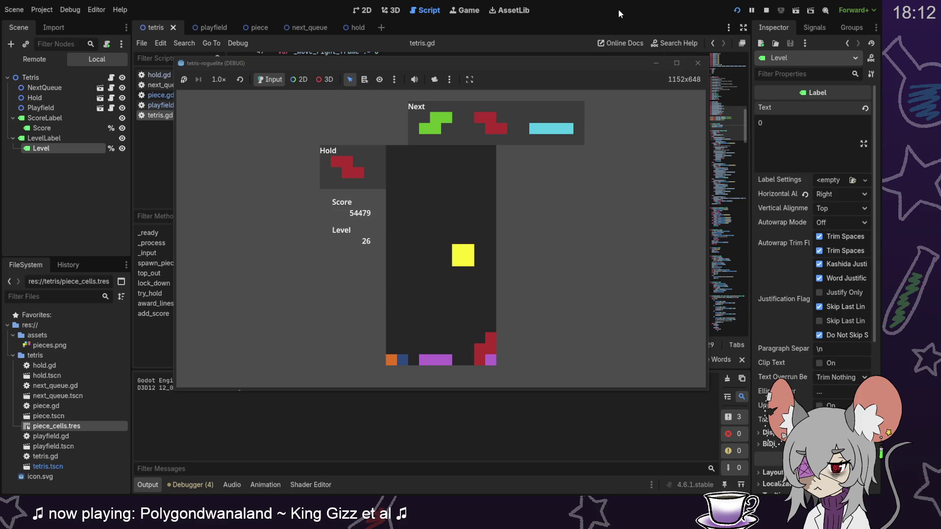
key(Right)
key(Right)
key(Right)
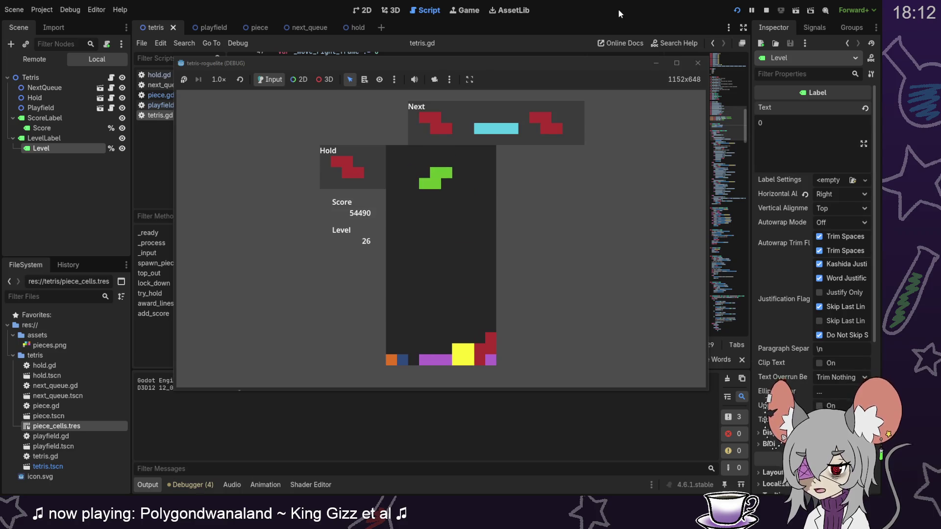
key(Down)
key(Down)
key(Down)
key(Down)
key(Down)
key(Down)
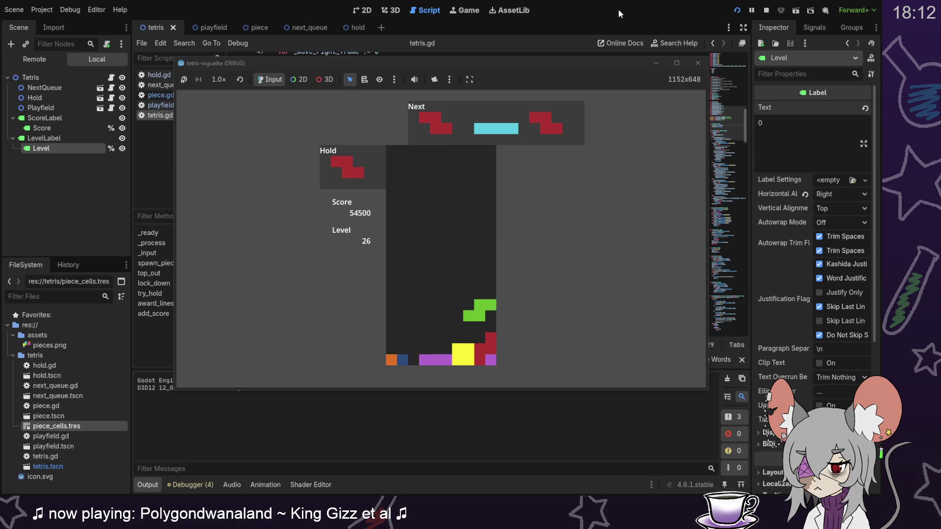
key(Down)
key(Down)
key(Down)
key(Left)
key(Left)
key(Left)
key(Up)
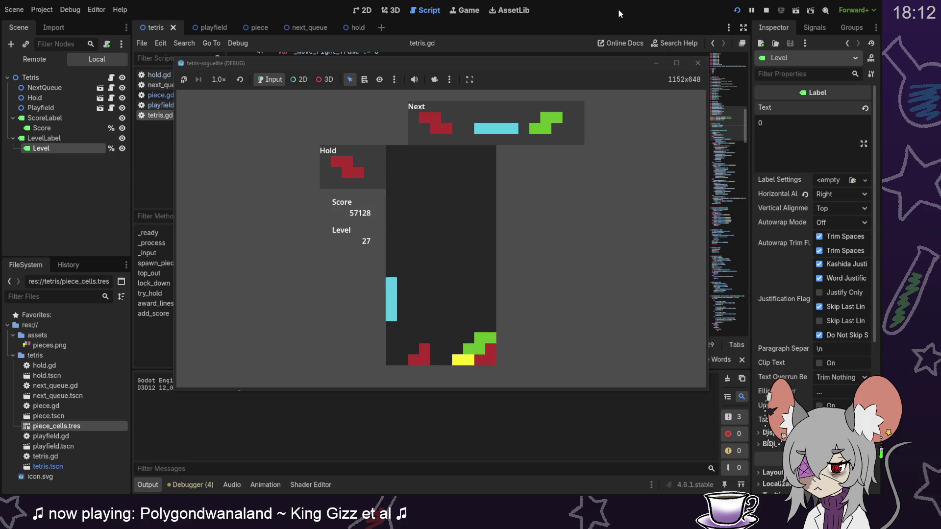
key(Down)
key(Down)
key(Down)
Hold the cyan I, then drop vertical red Z and green S pieces onto the stack.
key(Down)
key(Down)
key(Down)
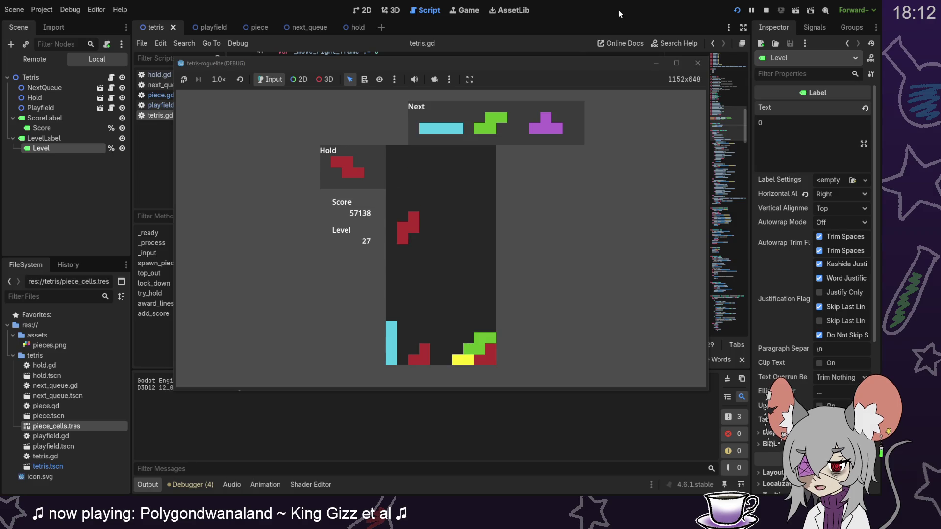
key(Left)
key(c)
key(Up)
key(Down)
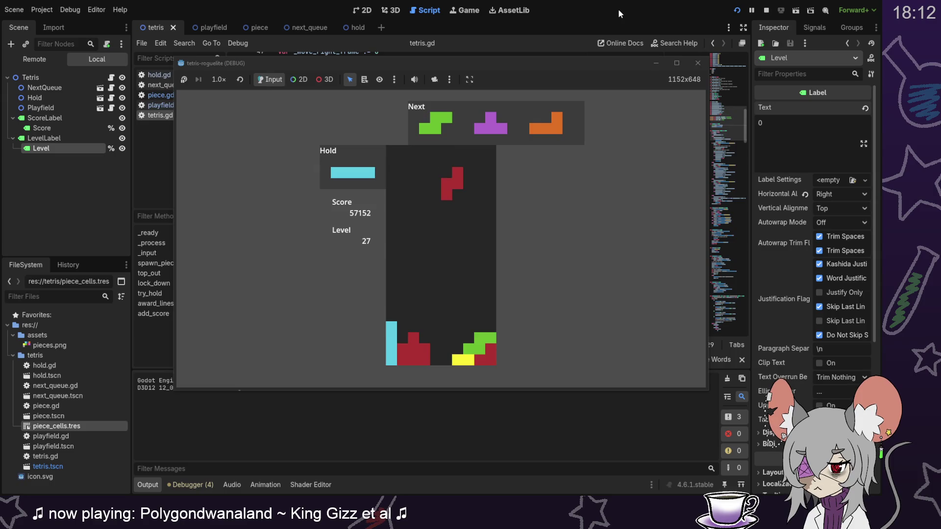
key(Down)
key(Down)
key(Down)
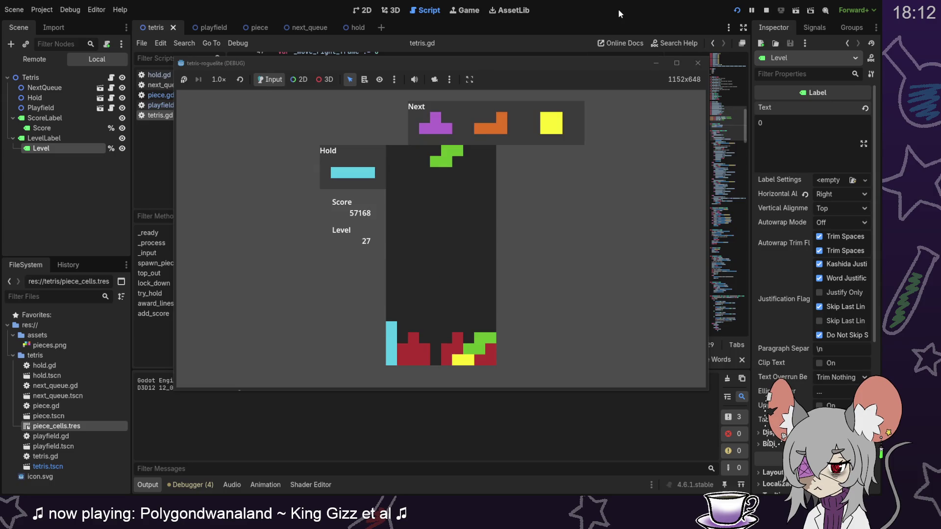
key(Up)
key(Down)
key(Down)
key(Down)
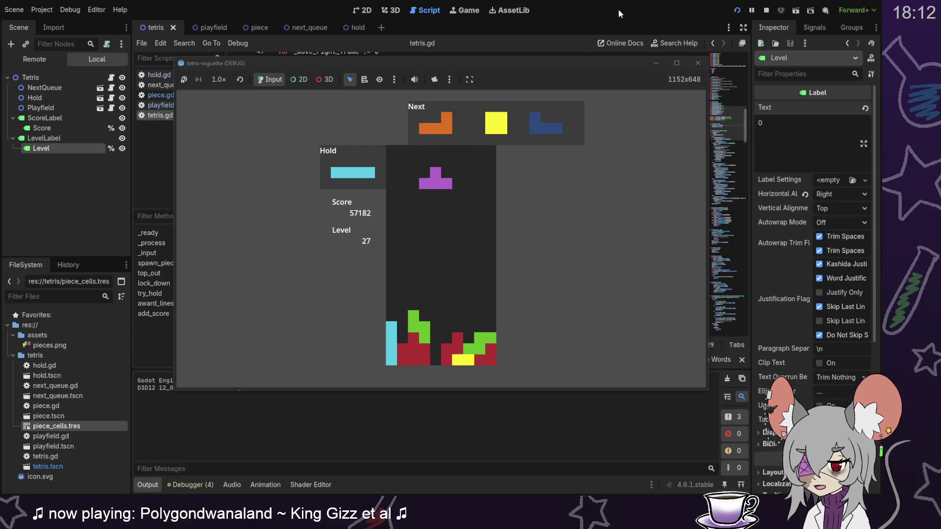
Hold the purple T and line up an upright cyan I one column left, reaching Level 27.
key(c)
key(Up)
key(Left)
key(Down)
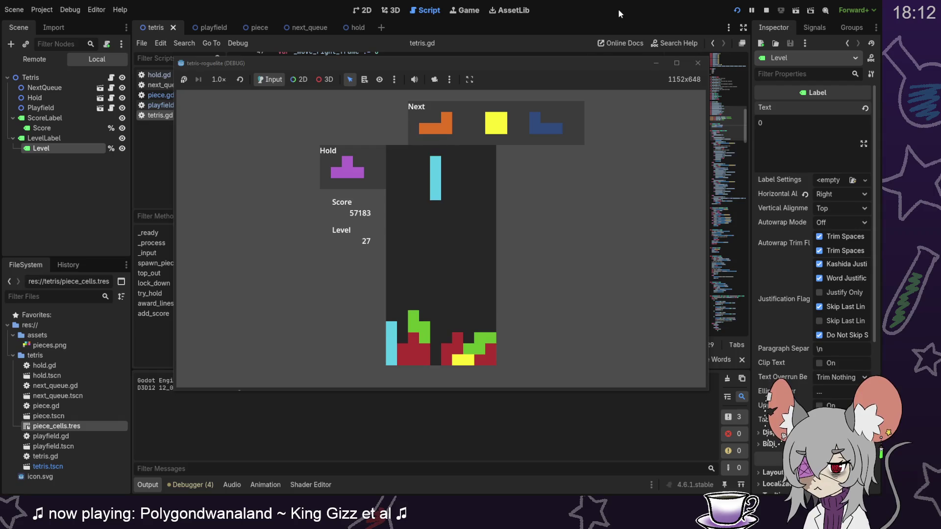
Drop the cyan I to clear lines, then place the orange L and yellow O on the right.
key(Down)
key(Down)
key(Down)
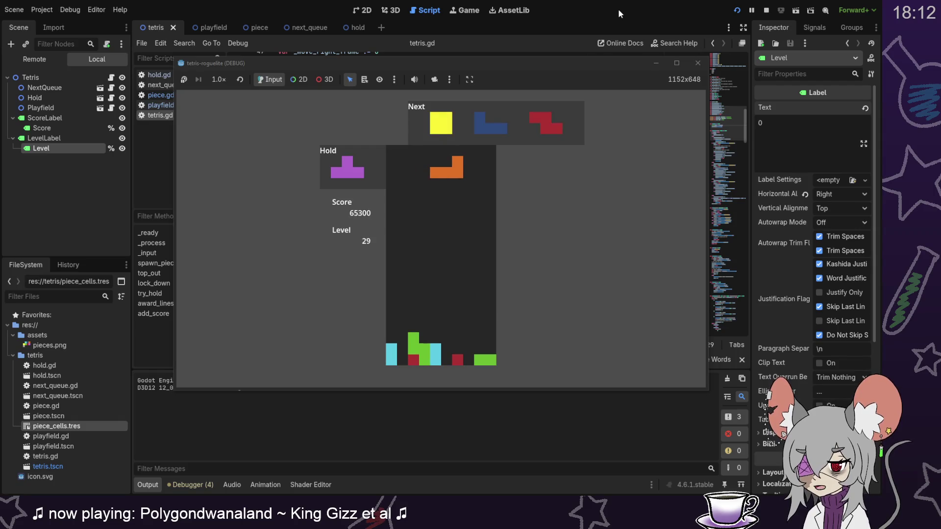
key(Up)
key(Right)
key(Right)
key(Down)
key(Down)
key(Down)
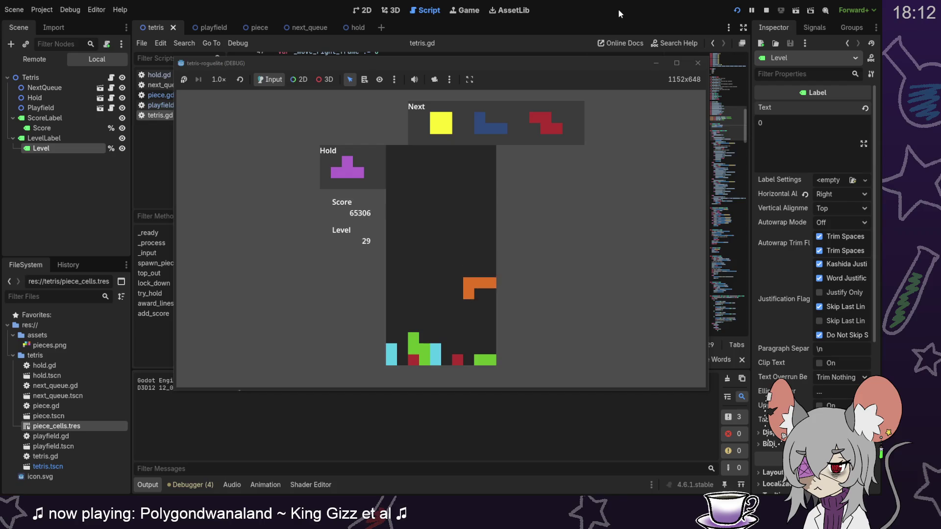
key(Right)
key(Down)
key(Down)
key(Down)
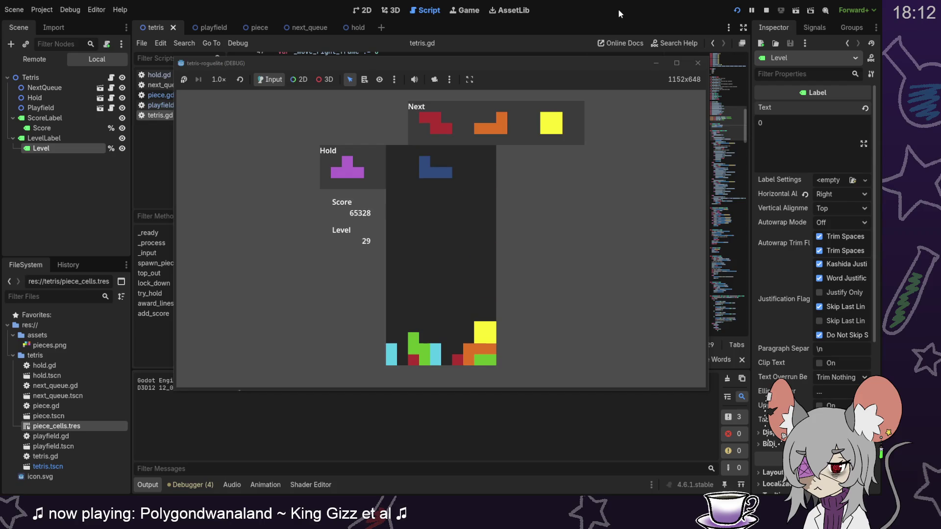
Place the blue J, red Z, orange L and yellow O toward the bottom-left.
key(Right)
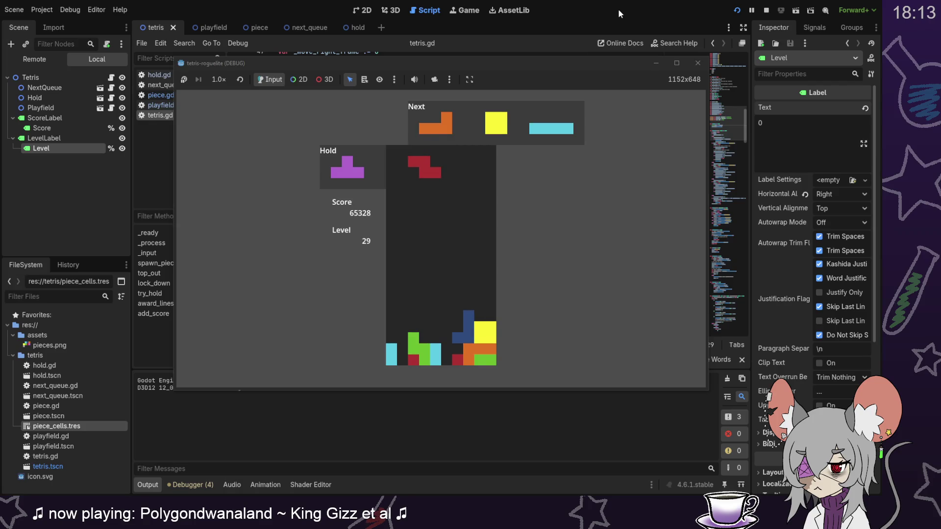
key(Down)
key(Down)
key(Down)
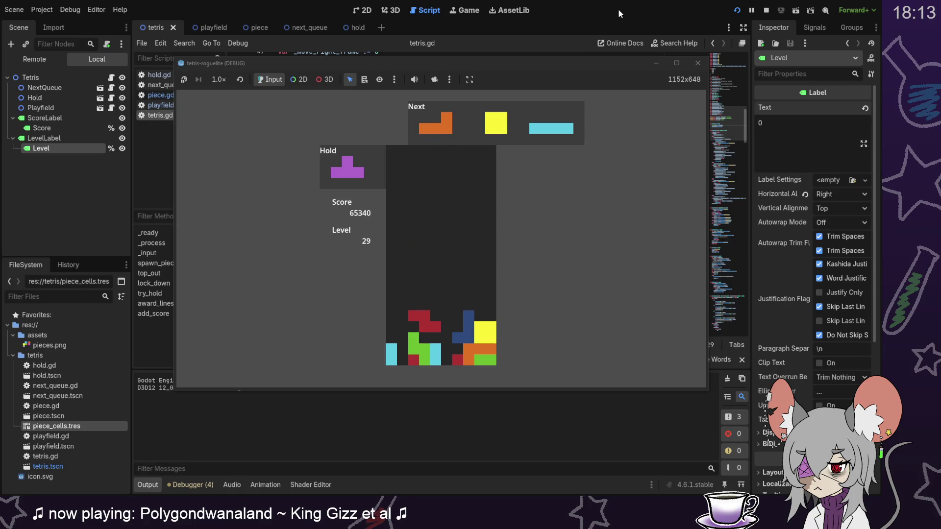
key(Down)
key(Down)
key(Down)
key(Left)
key(Left)
key(Down)
key(Down)
key(Down)
Drop an upright cyan I to clear lines and set a downward purple T on the stack.
key(Up)
key(Down)
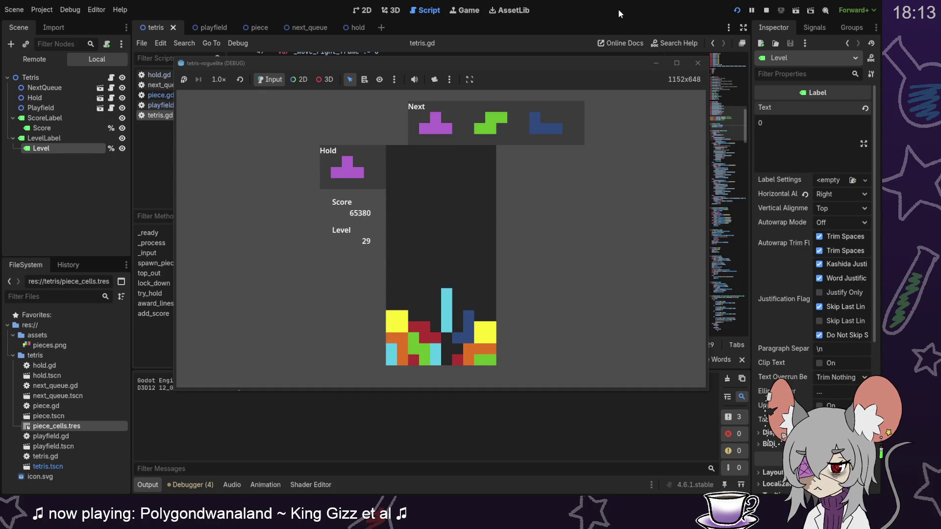
key(Down)
key(Down)
key(Down)
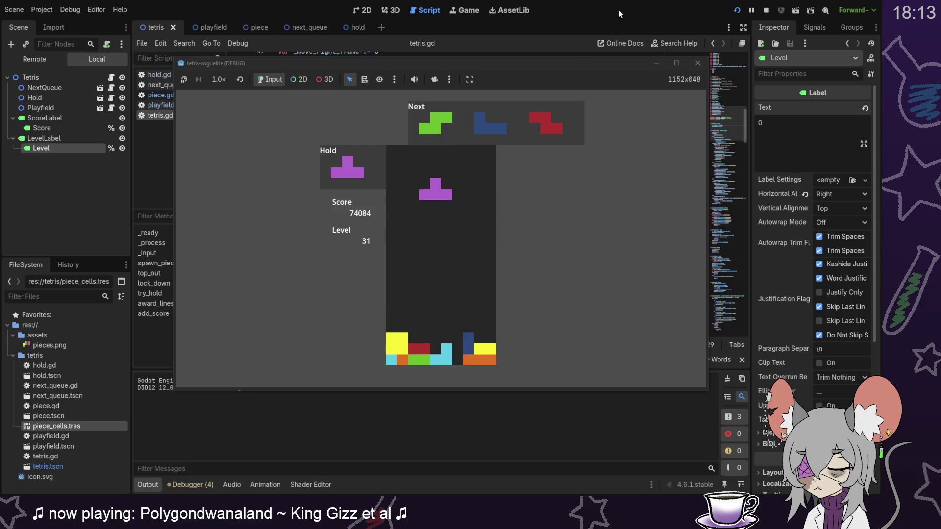
key(Up)
key(Down)
key(Down)
key(Down)
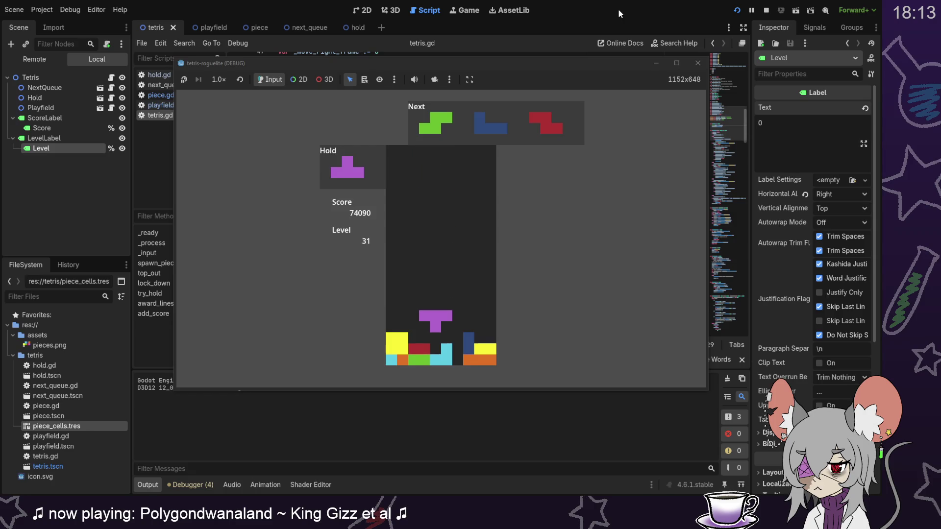
Place the green S and blue J, then drop the cyan I in the right well for four lines.
key(Up)
key(Left)
key(Down)
key(Down)
key(Down)
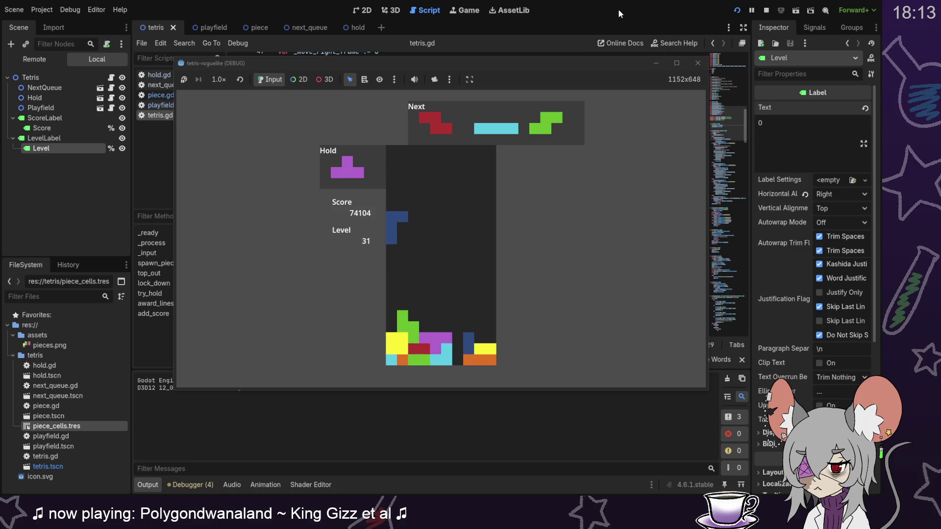
key(Down)
key(Down)
key(Down)
key(Down)
key(Down)
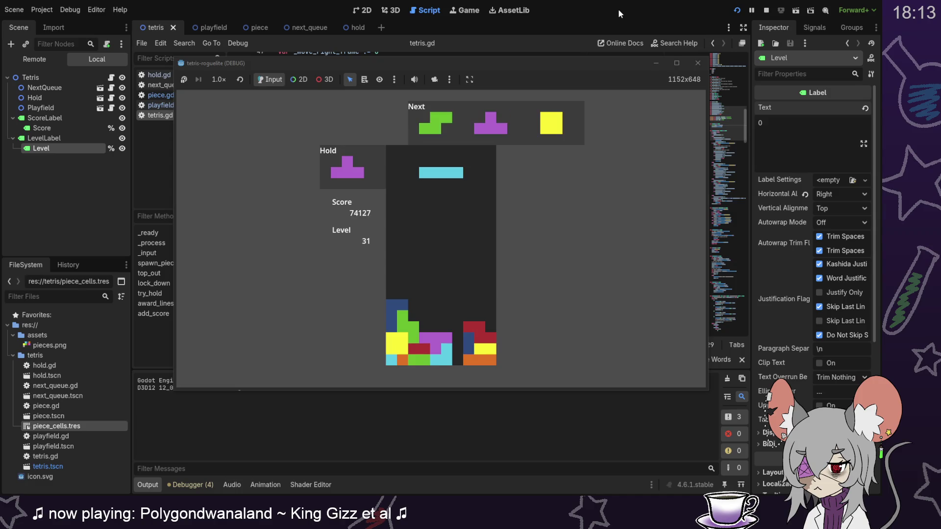
key(Down)
key(Down)
key(Down)
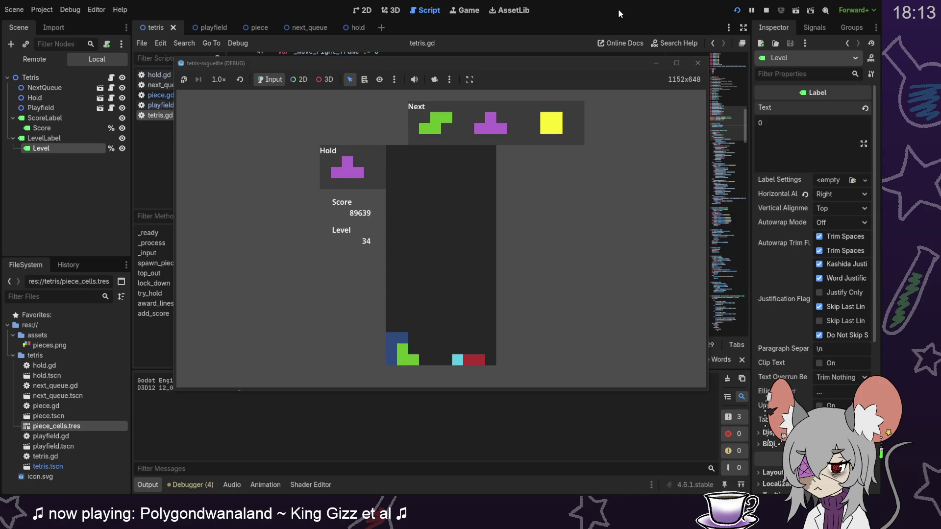
Drop the green S and purple T to the bottom, then the orange L to clear a line.
key(Up)
key(Left)
key(Down)
key(Down)
key(Down)
key(Right)
key(Right)
key(Down)
key(Down)
key(Down)
key(Down)
key(Down)
key(Down)
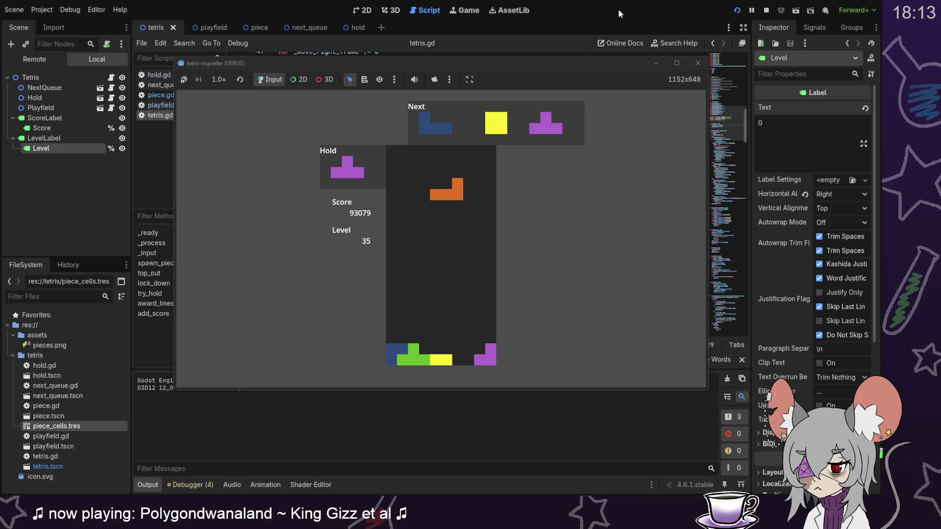
key(Down)
key(Down)
key(Down)
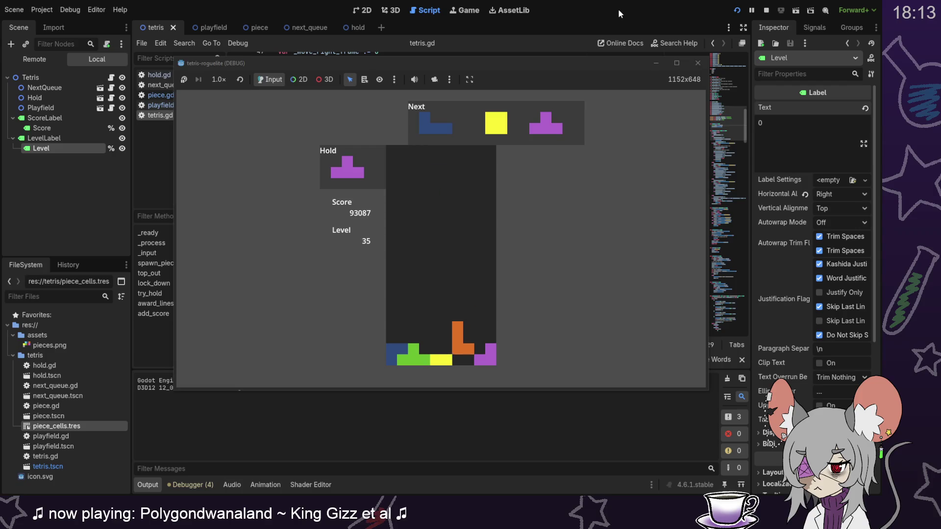
Lock the blue J, yellow O and purple T, then clear lines with the orange piece.
key(Down)
key(Down)
key(Down)
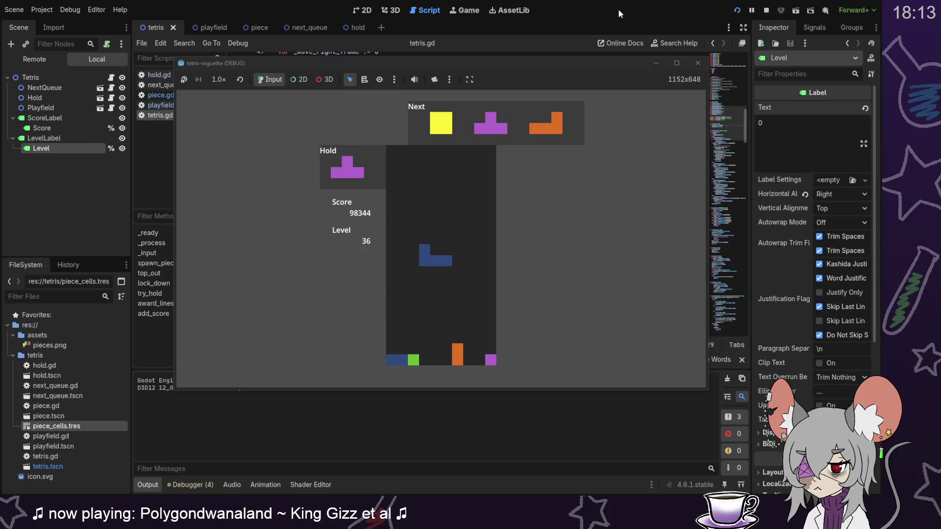
key(Down)
key(Down)
key(Down)
key(Down)
key(Down)
key(Down)
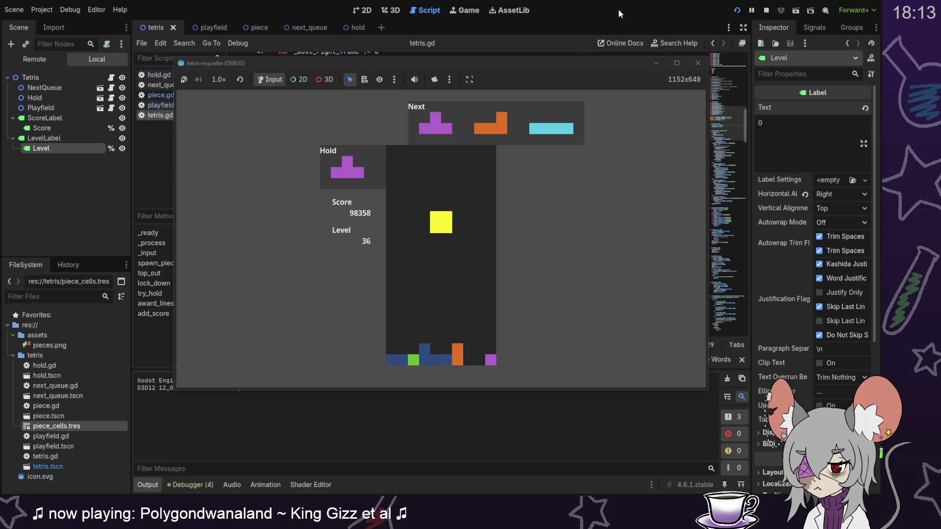
key(Right)
key(Down)
key(Down)
key(Down)
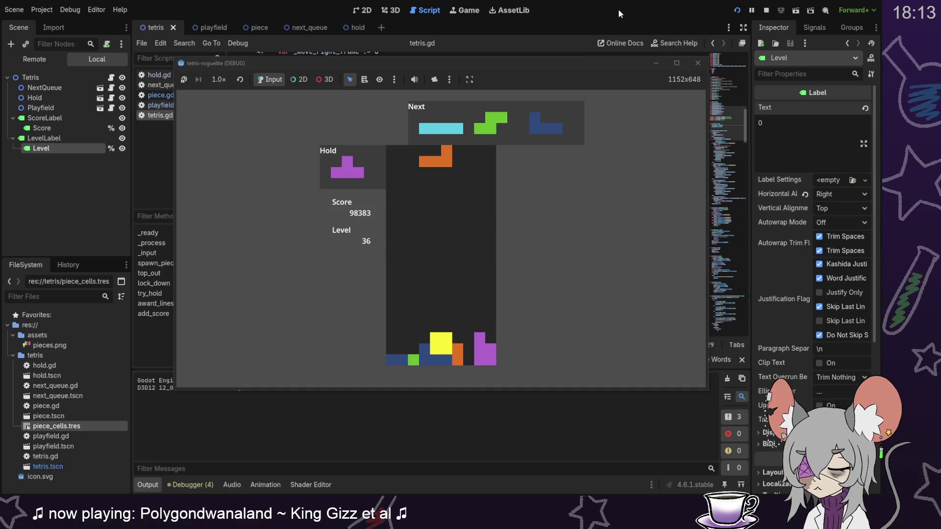
key(Down)
key(Down)
key(Down)
Lay the cyan I on the bottom row, then clear lines with the green S and blue J.
key(Left)
key(Left)
key(Left)
key(Down)
key(Down)
key(Down)
key(Up)
key(Right)
key(Down)
key(Down)
key(Down)
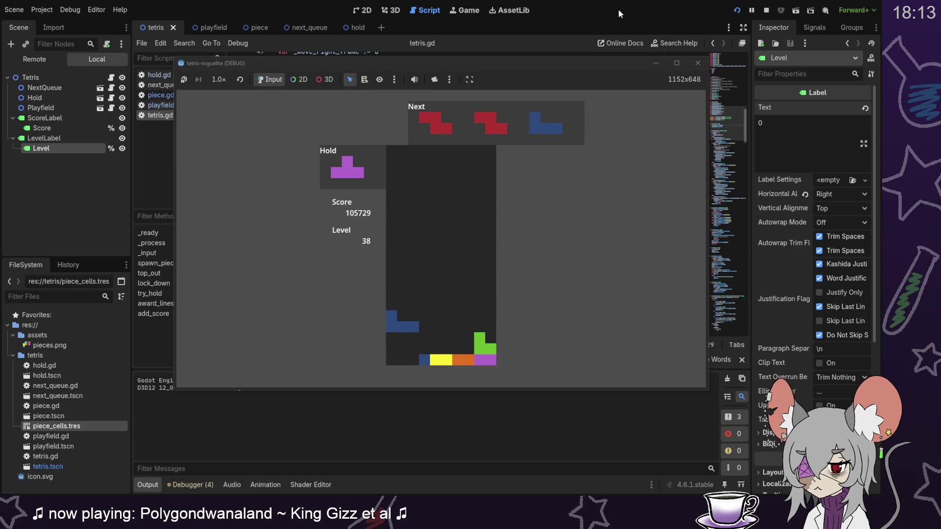
key(Down)
key(Down)
key(Down)
Move the red Z left, hard-drop the blue J to clear bottom lines, and drop the yellow O right.
key(Left)
key(Left)
key(Left)
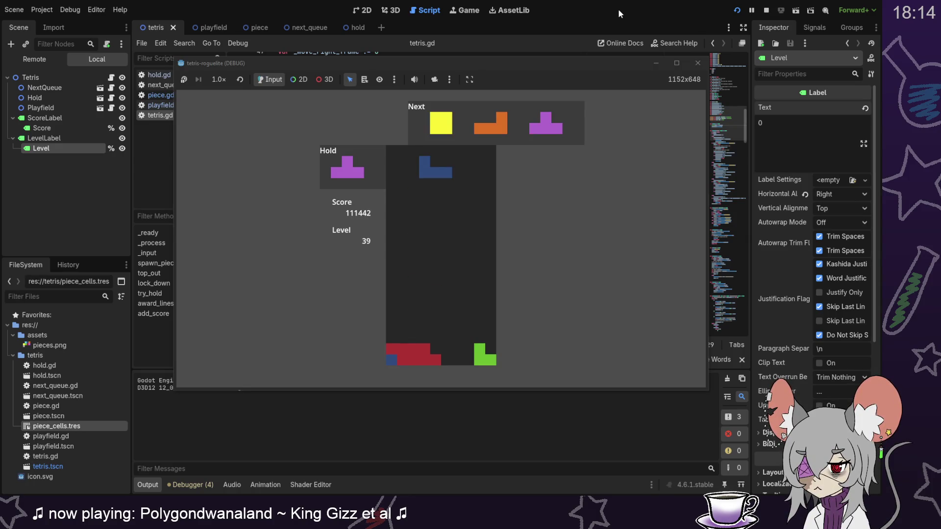
key(Right)
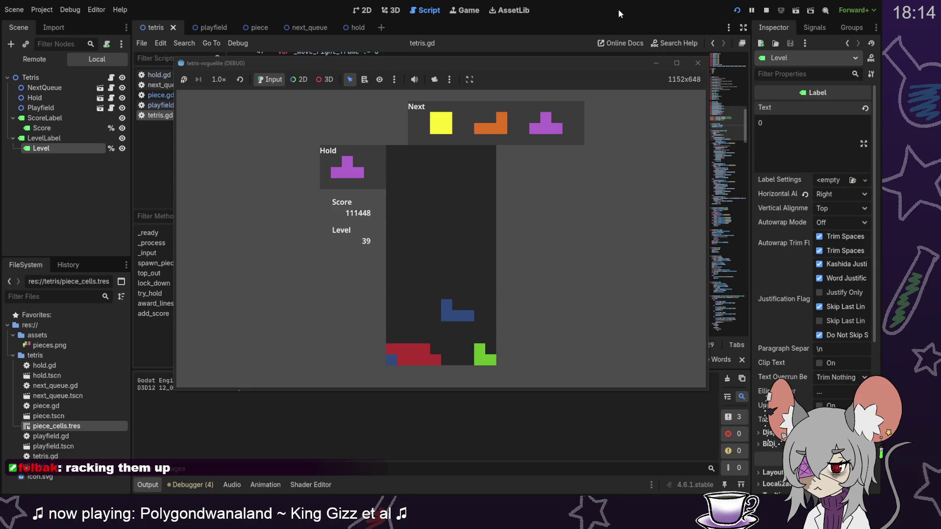
key(space)
key(Right)
key(Down)
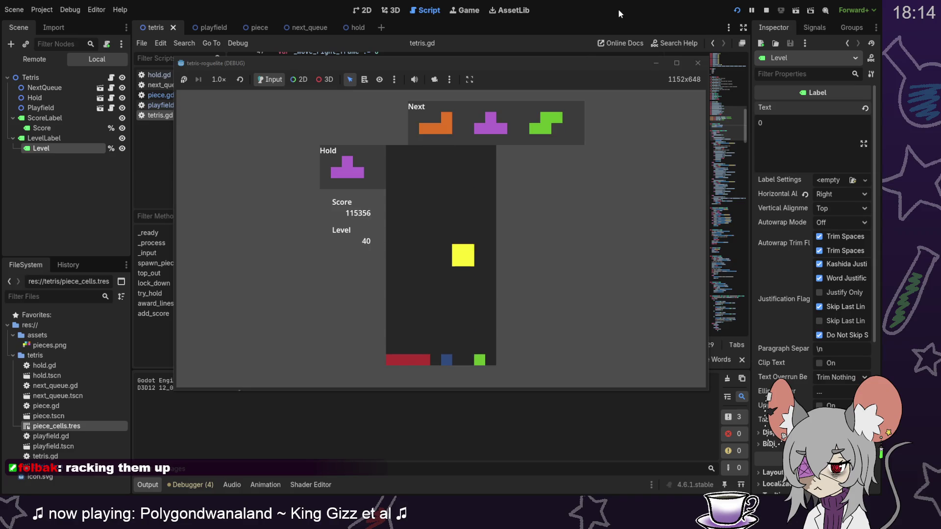
Drop an upright orange L and the green piece to clear a line, reaching Level 41.
key(Up)
key(Left)
key(Left)
key(space)
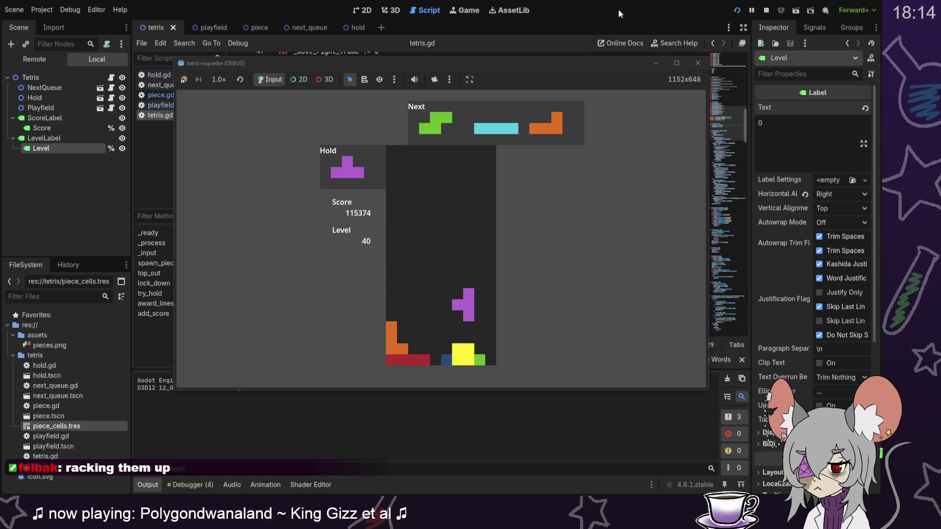
key(Down)
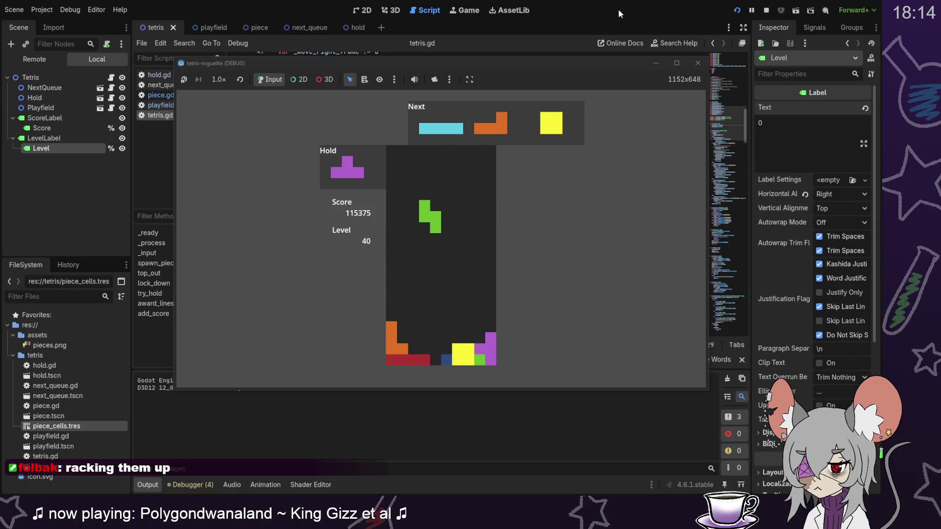
key(Right)
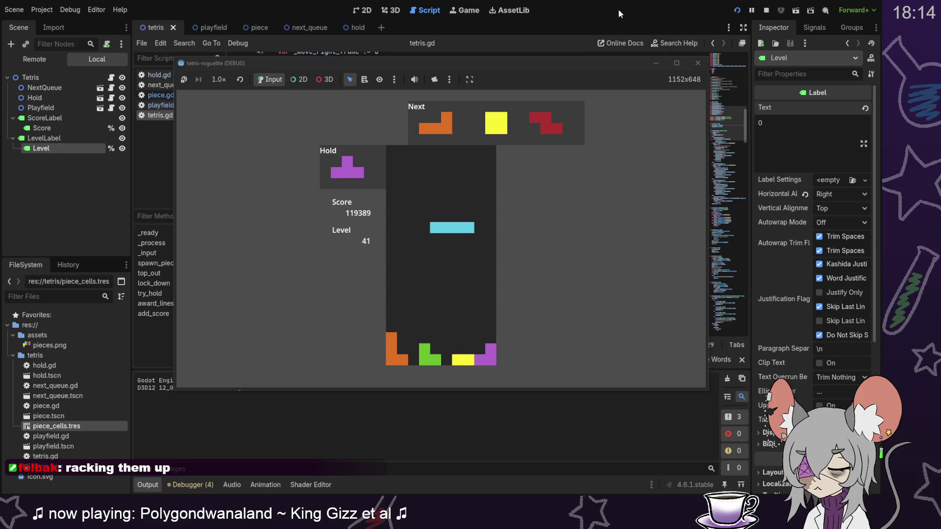
Lock the cyan I, then rotate the orange L and shift it left.
key(Left)
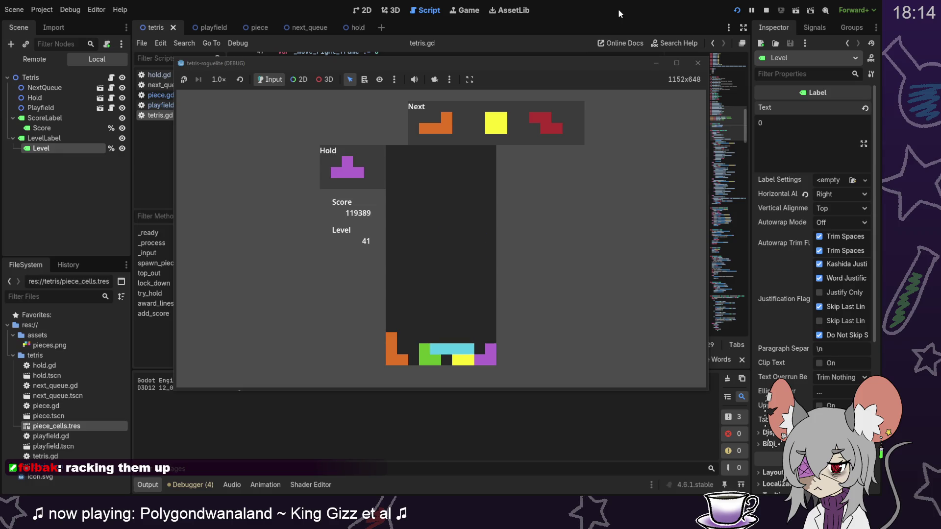
key(Right)
key(Left)
key(Up)
key(Left)
key(Left)
Line the yellow O up over its slot, then rotate the red Z and drop it bottom right.
key(Right)
key(Right)
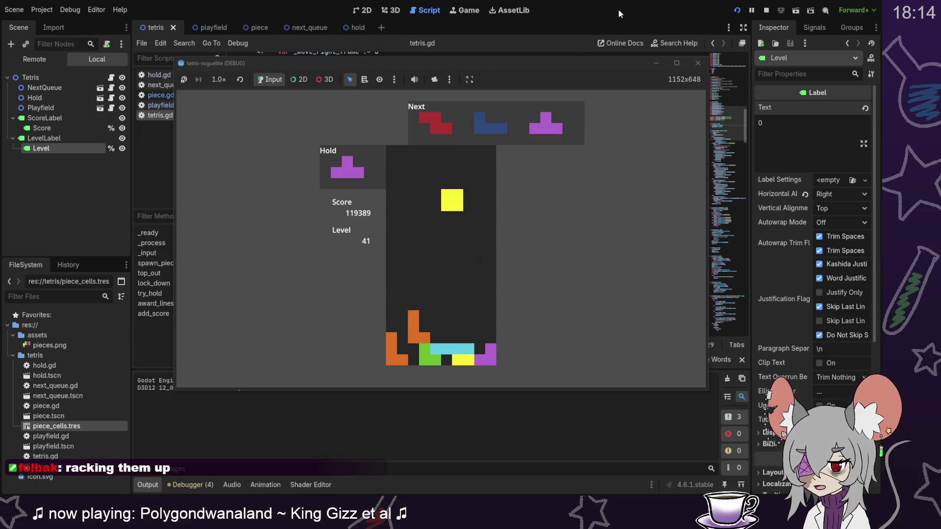
key(Left)
key(Up)
key(Right)
key(Right)
key(Right)
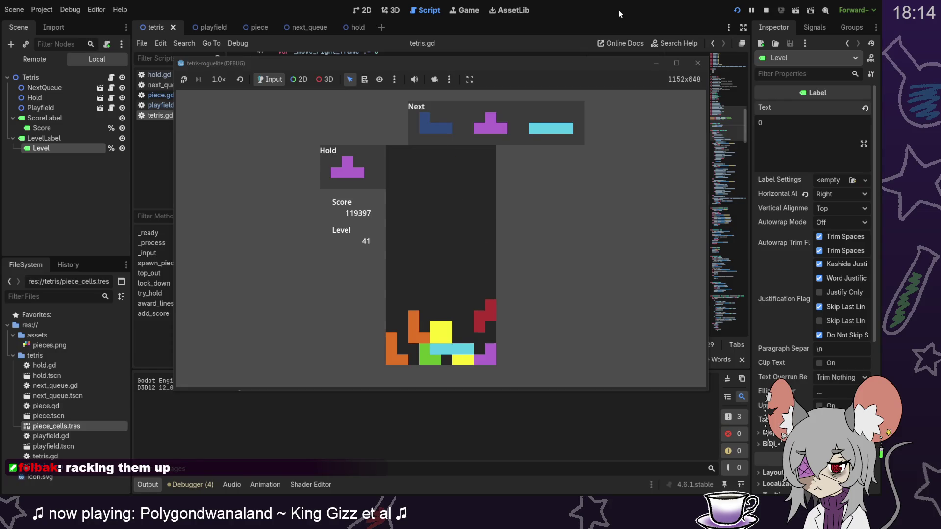
key(Right)
Rotate the blue J into the bottom right and shift the T piece right, rotated.
key(Right)
key(Up)
key(Right)
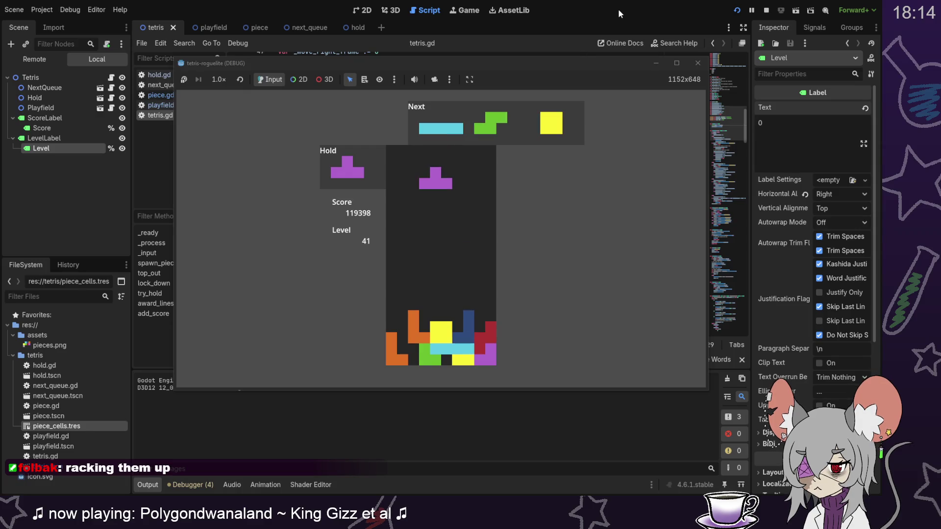
key(Right)
key(Right)
key(Up)
key(Right)
key(Right)
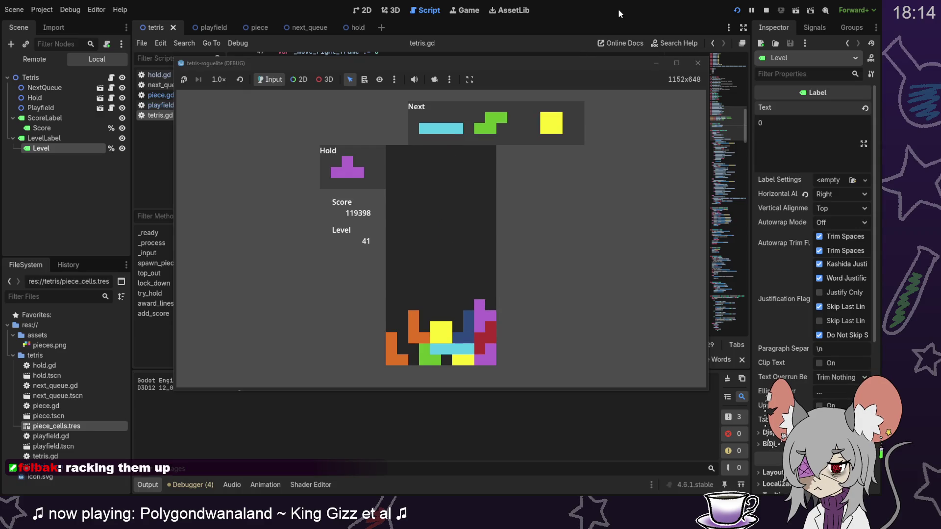
Stand the I vertical, rotate the S vertical, and drop the I to clear a line.
key(Up)
key(Left)
key(Left)
key(Left)
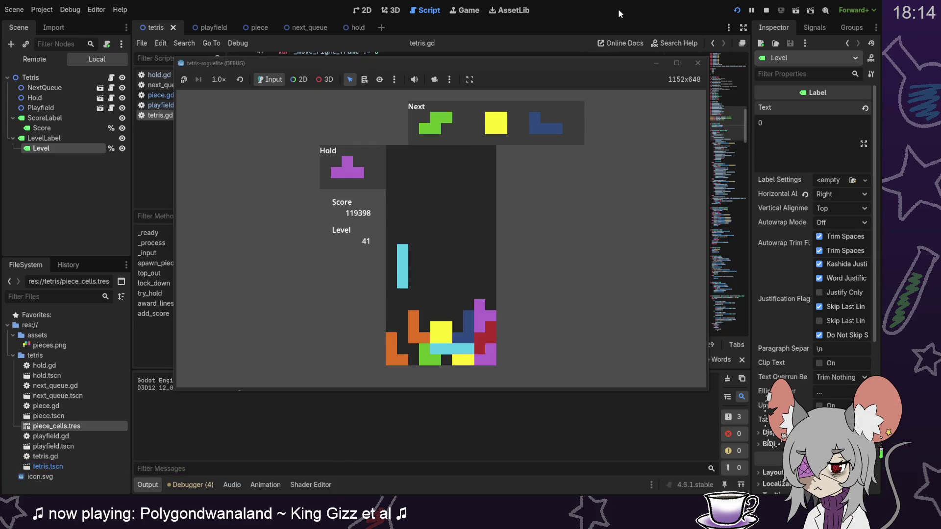
key(Right)
key(Up)
key(Left)
Swap the O and J into hold, then drop the T and the O on the right.
key(c)
key(Up)
key(Down)
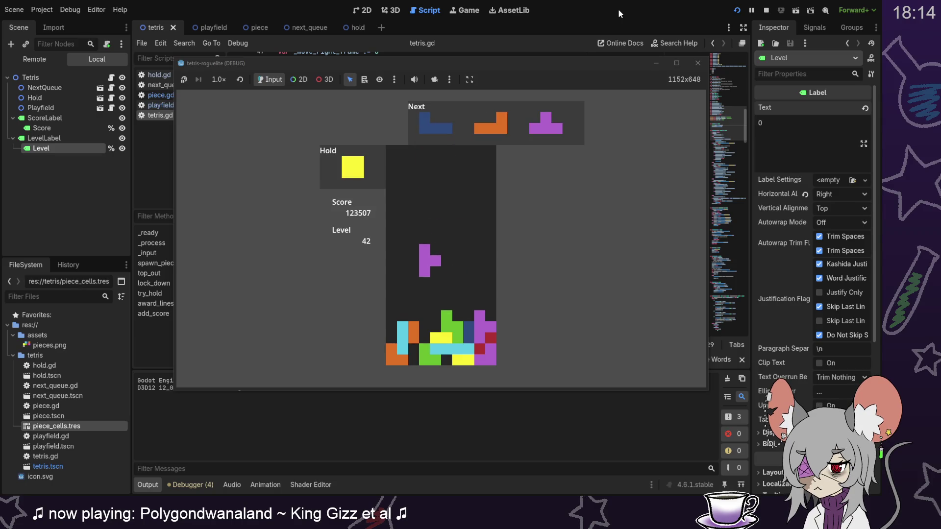
key(c)
key(Right)
key(Down)
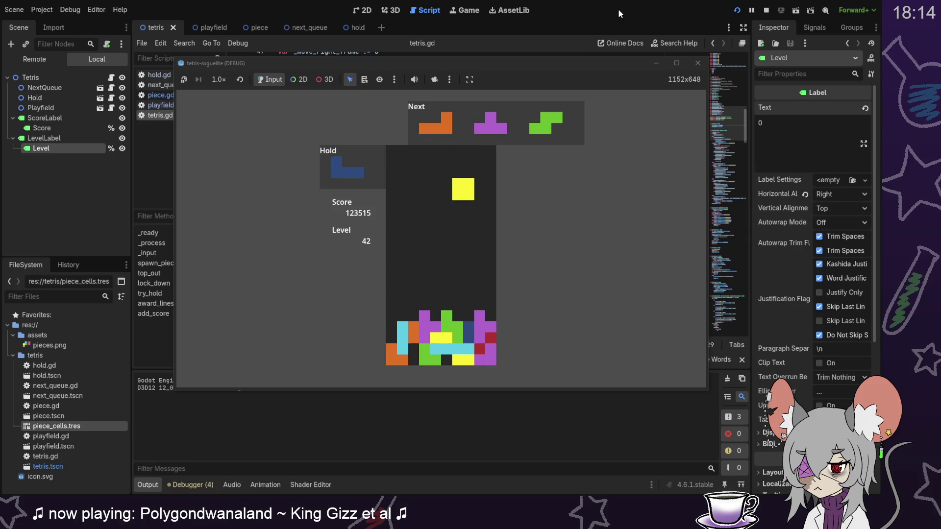
Place the L upright bottom-left, the T down its column, and the S against the right wall.
key(Up)
key(Left)
key(Left)
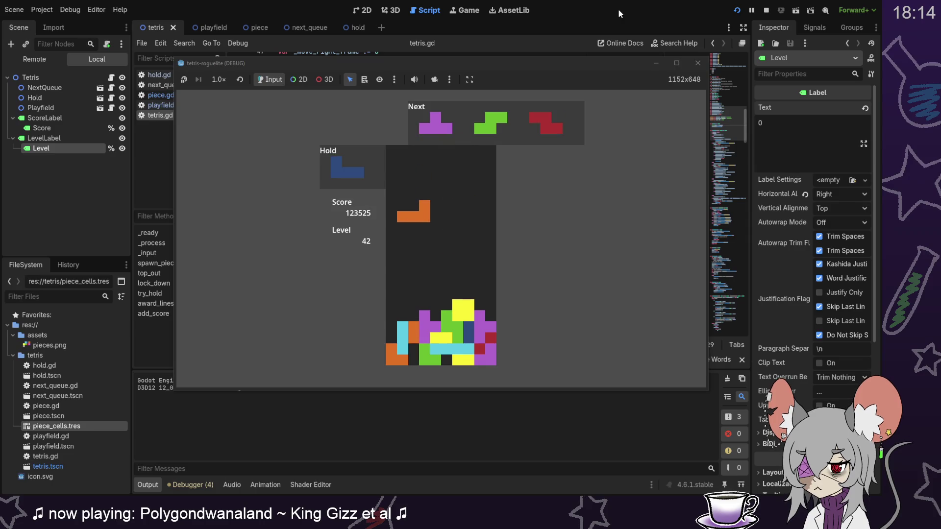
key(Up)
key(Up)
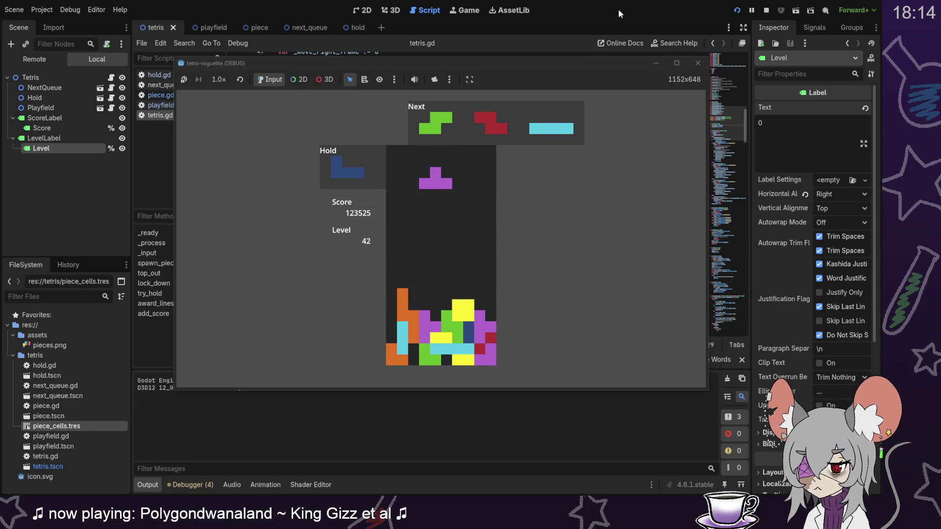
key(Down)
key(Up)
key(Right)
key(Right)
key(Down)
Set the red Z vertical on the left, then drop a vertical cyan I for a multi-line clear.
key(Left)
key(Up)
key(Down)
key(Left)
key(Up)
key(Left)
key(Left)
key(Left)
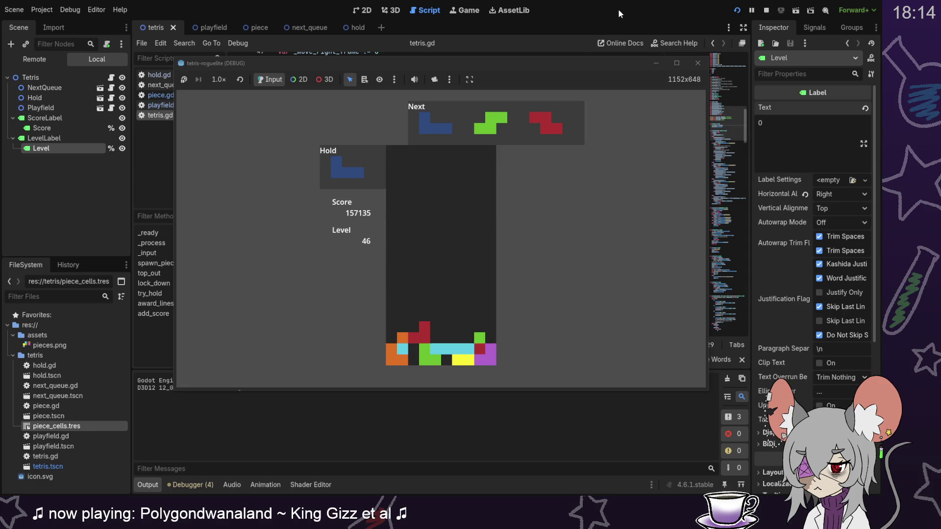
key(Right)
Rotate the green S onto the stack and lock the red Z vertically at the left.
key(Right)
key(Up)
key(Right)
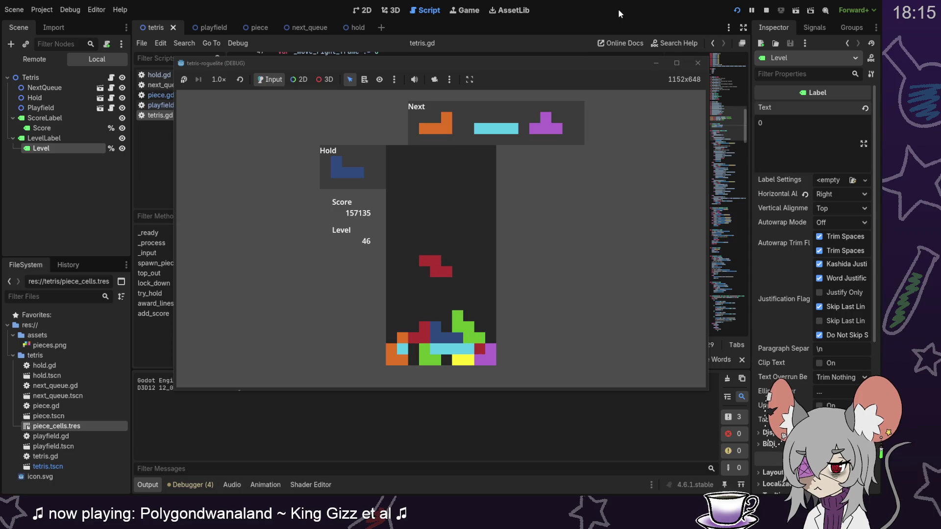
key(Left)
key(Up)
key(Left)
key(Right)
key(Right)
key(Left)
Place the orange L, cyan I and vertical purple T as the stack reaches the top.
key(Up)
key(Right)
key(Right)
key(Right)
key(Right)
key(Up)
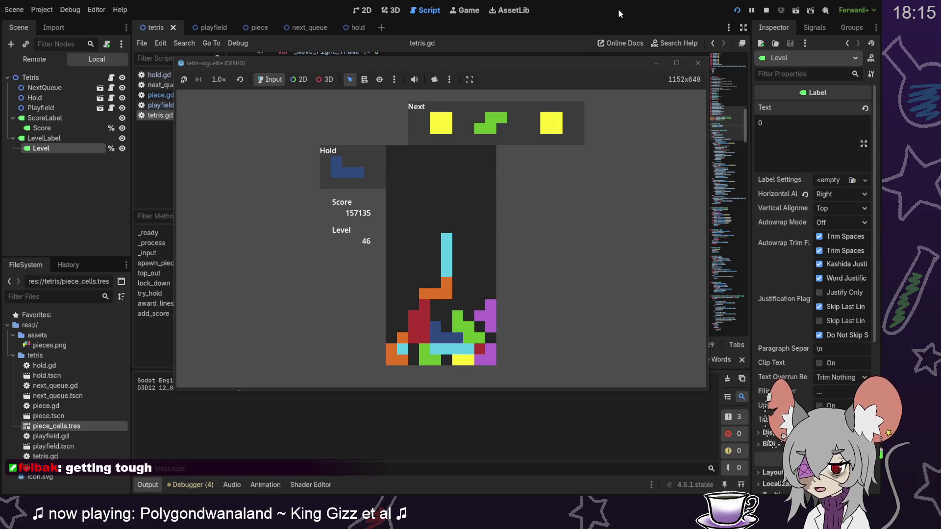
key(Left)
key(Left)
key(Left)
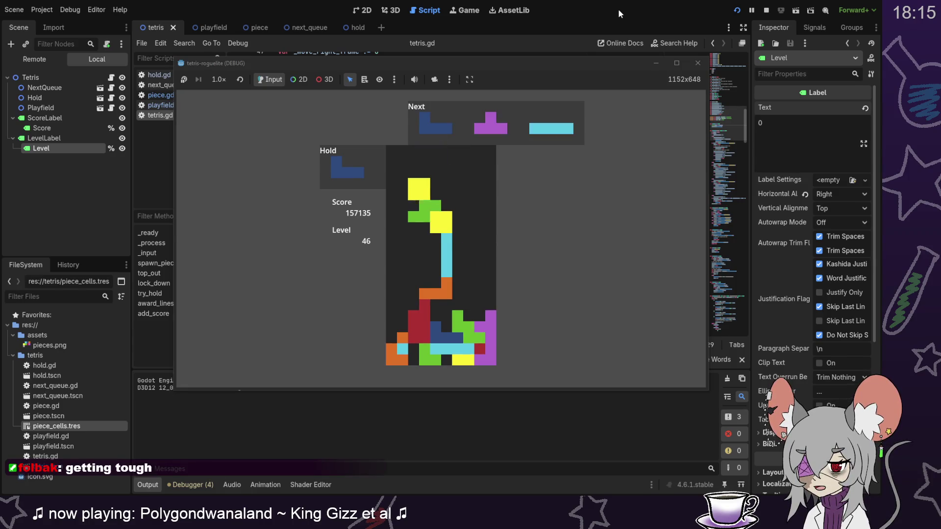
key(Left)
key(Left)
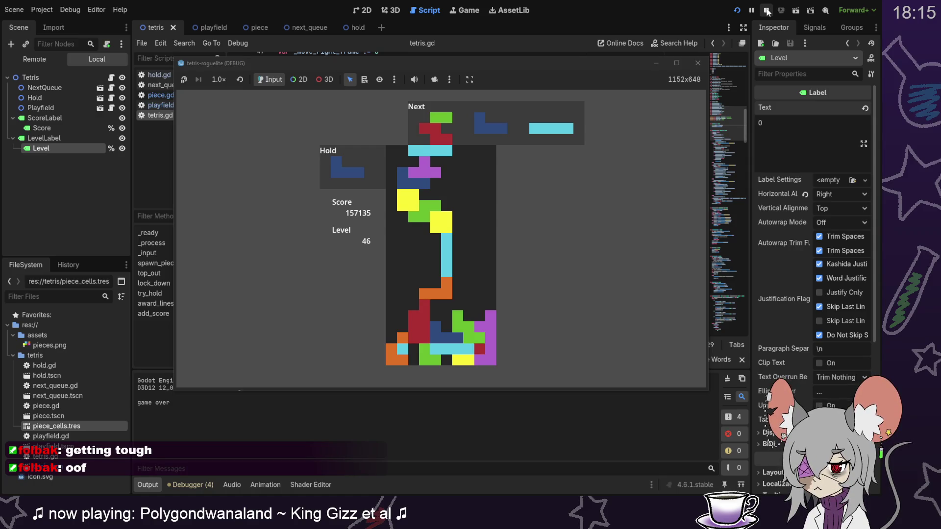
Stop the running Tetris test game with the toolbar Stop button.
click(768, 11)
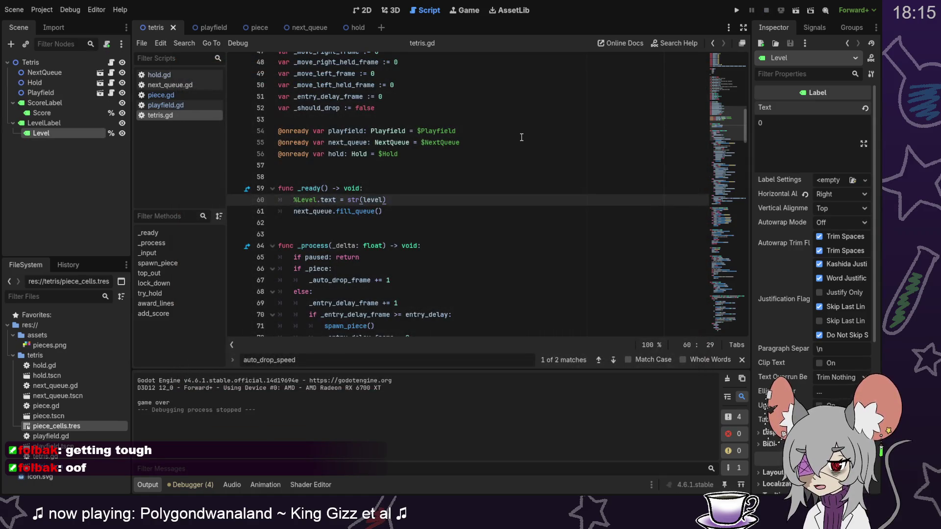
Scroll tetris.gd down to the max(1, auto_drop_speed - level + 1) auto-drop check near line 113.
click(529, 141)
scroll(529, 142, down, 12)
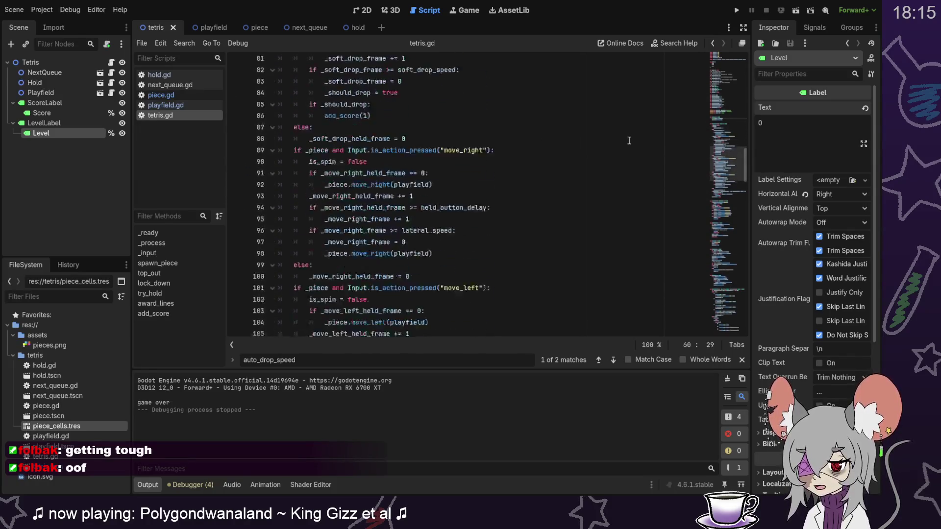
scroll(629, 141, down, 5)
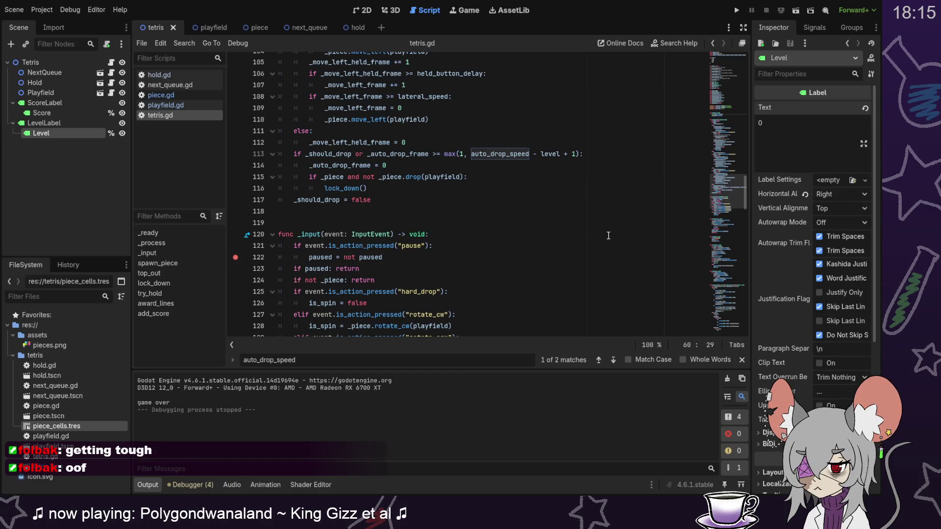
scroll(608, 236, down, 1)
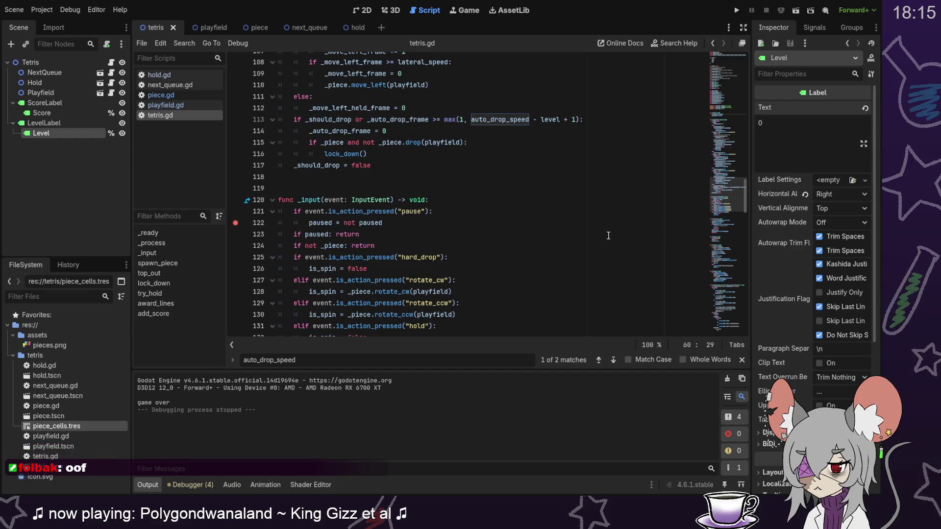
scroll(608, 236, down, 20)
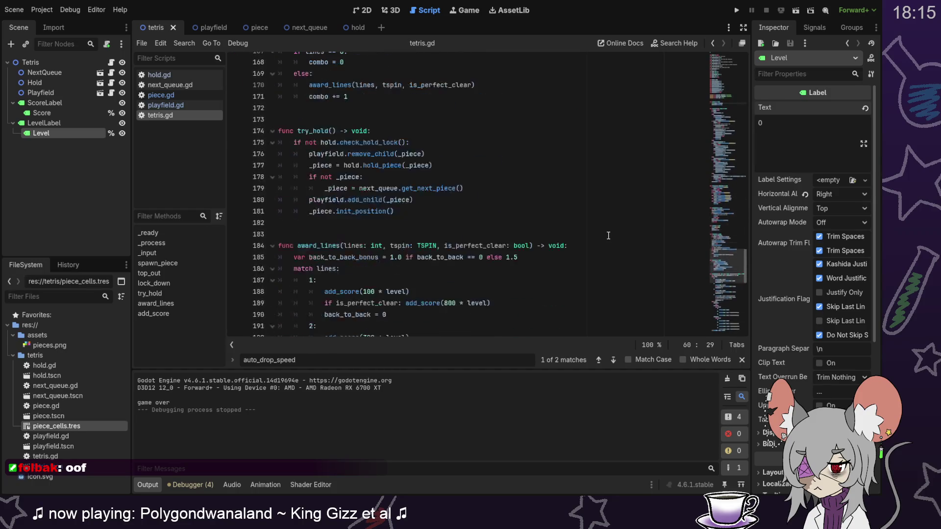
scroll(608, 236, up, 18)
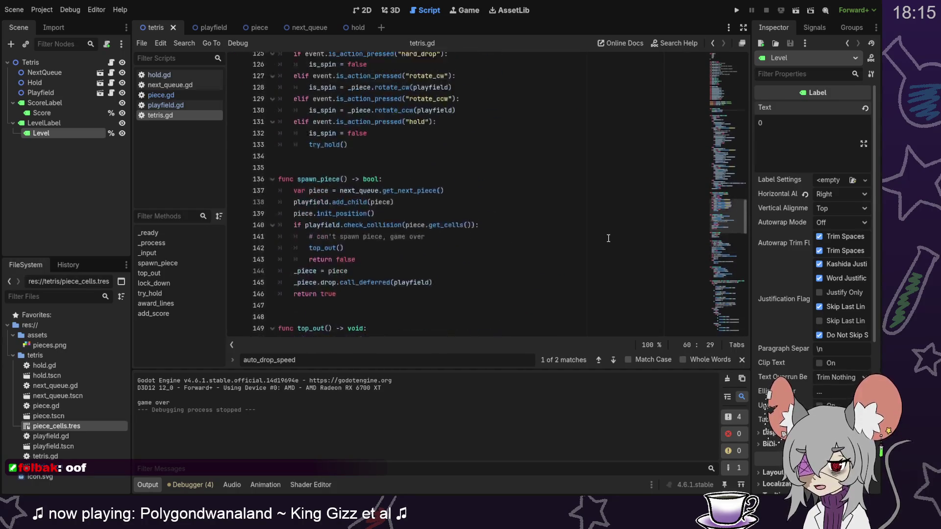
scroll(608, 238, up, 2)
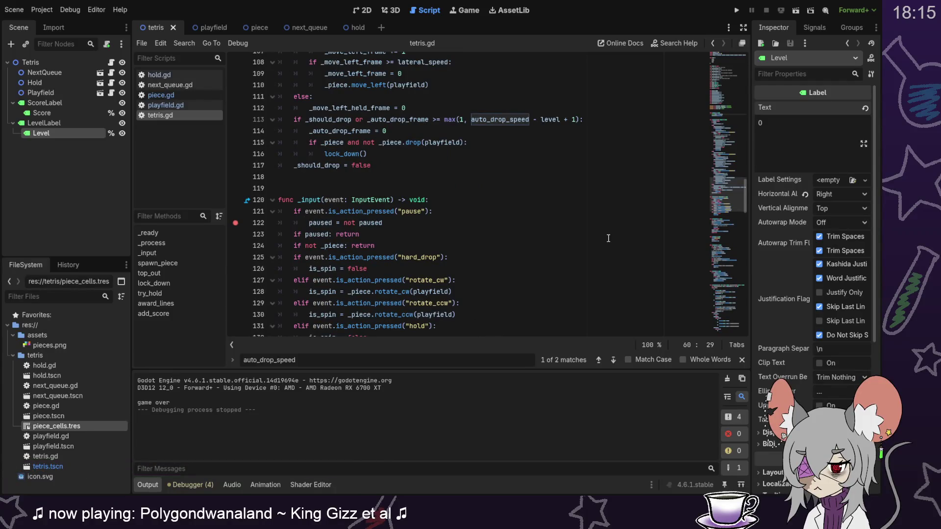